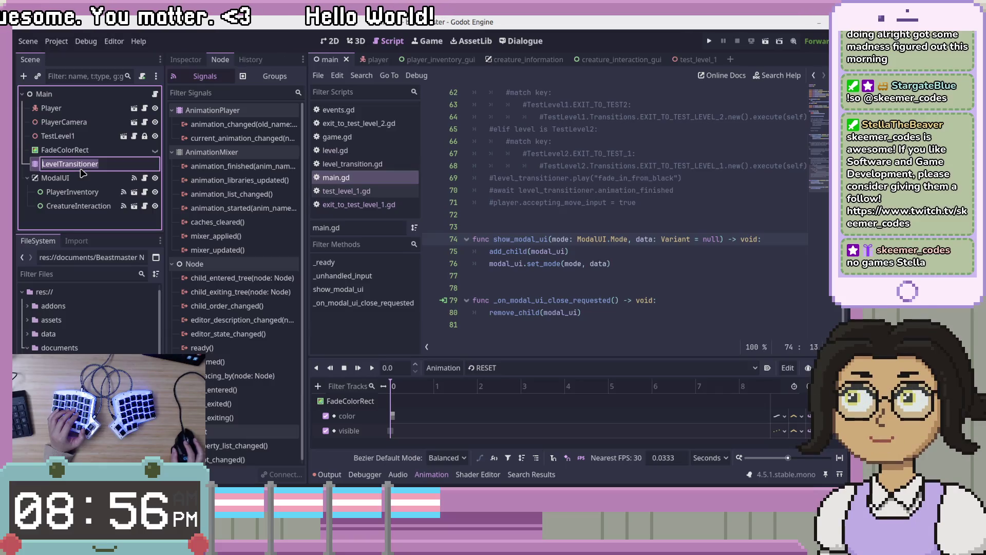
Select the LevelTransitioner node and start renaming it, leaving its name unchanged.
{"action": "left_click", "coordinate": [94, 163]}
{"action": "double_click", "coordinate": [94, 163]}
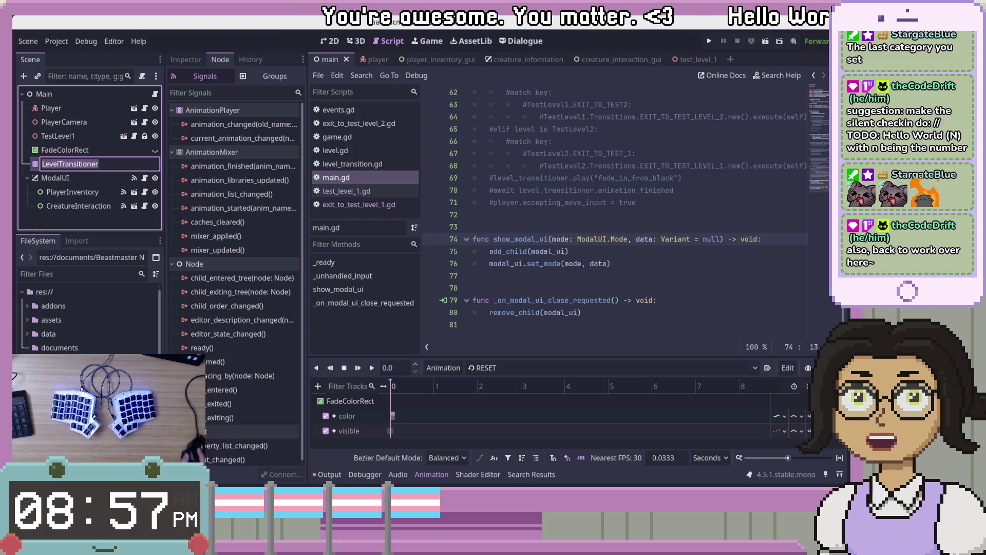
{"action": "key", "text": "Return"}
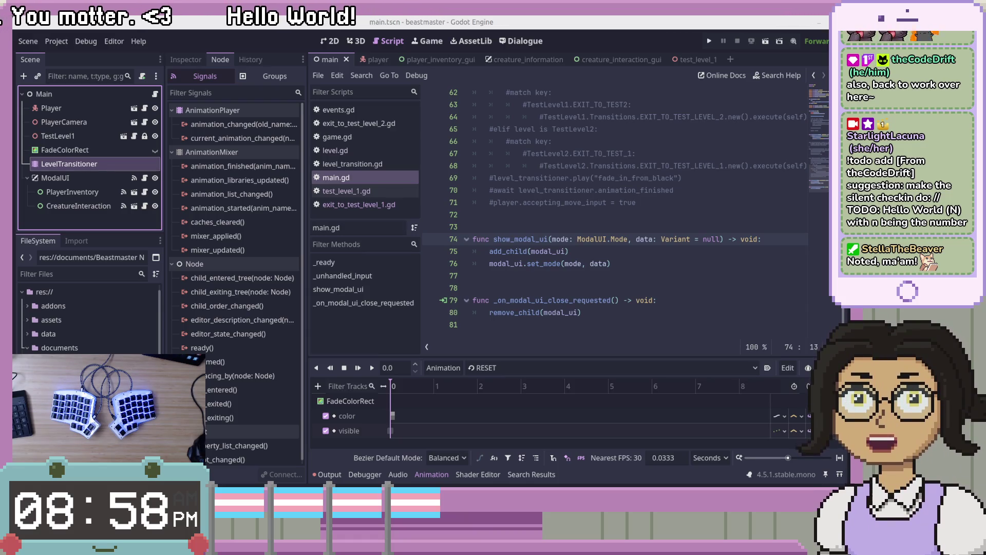
Insert blank lines above show_modal_ui in main.gd.
{"action": "left_click", "coordinate": [685, 268]}
{"action": "key", "text": "Up"}
{"action": "key", "text": "Up"}
{"action": "key", "text": "Up"}
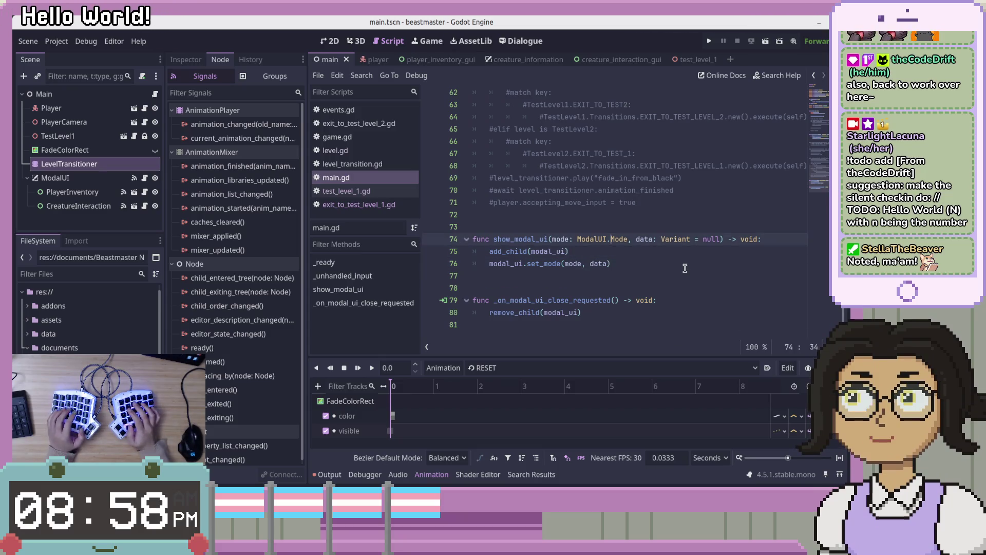
{"action": "key", "text": "Down"}
{"action": "key", "text": "Down"}
{"action": "key", "text": "Down"}
{"action": "key", "text": "Down"}
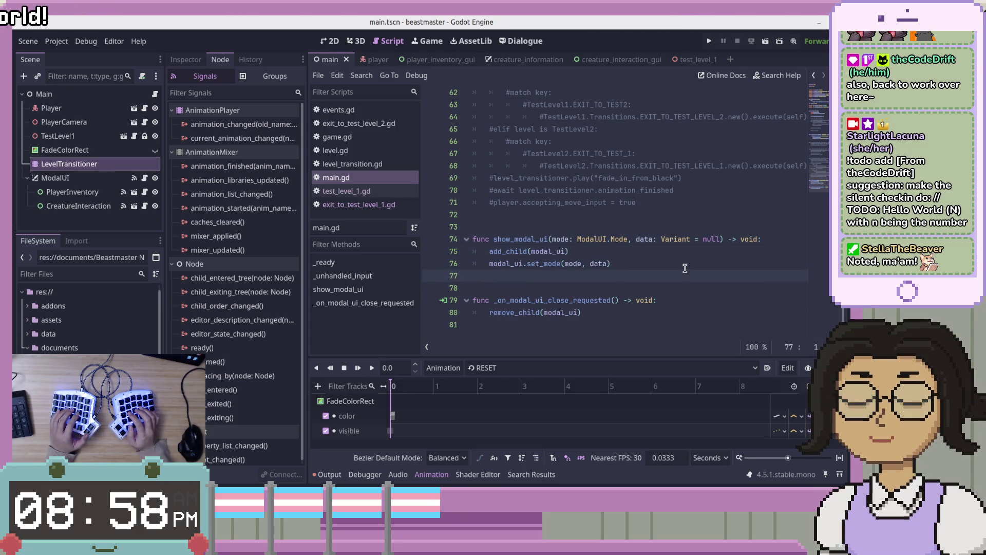
{"action": "key", "text": "Up"}
{"action": "key", "text": "Up"}
{"action": "key", "text": "Up"}
{"action": "key", "text": "Return"}
{"action": "key", "text": "Return"}
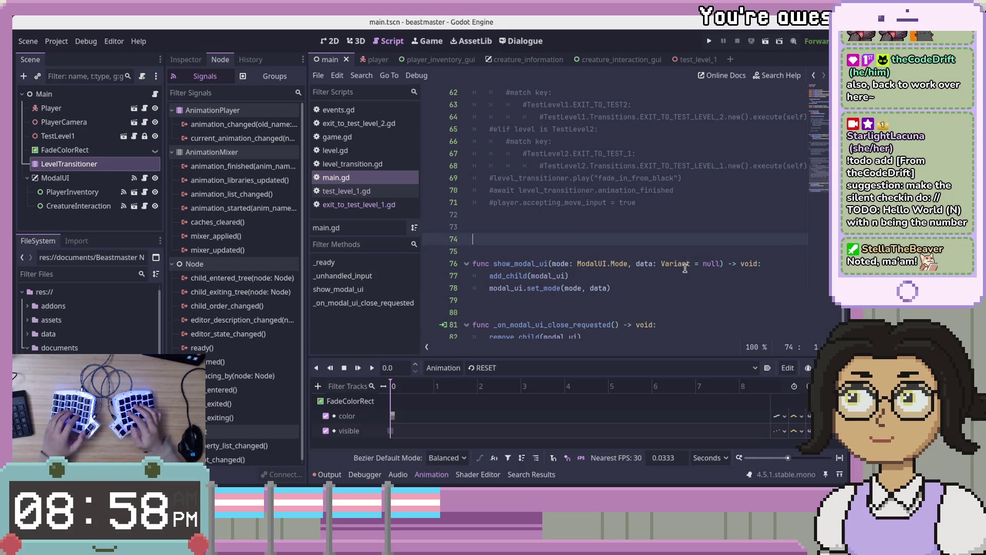
{"action": "key", "text": "Return"}
{"action": "key", "text": "Up"}
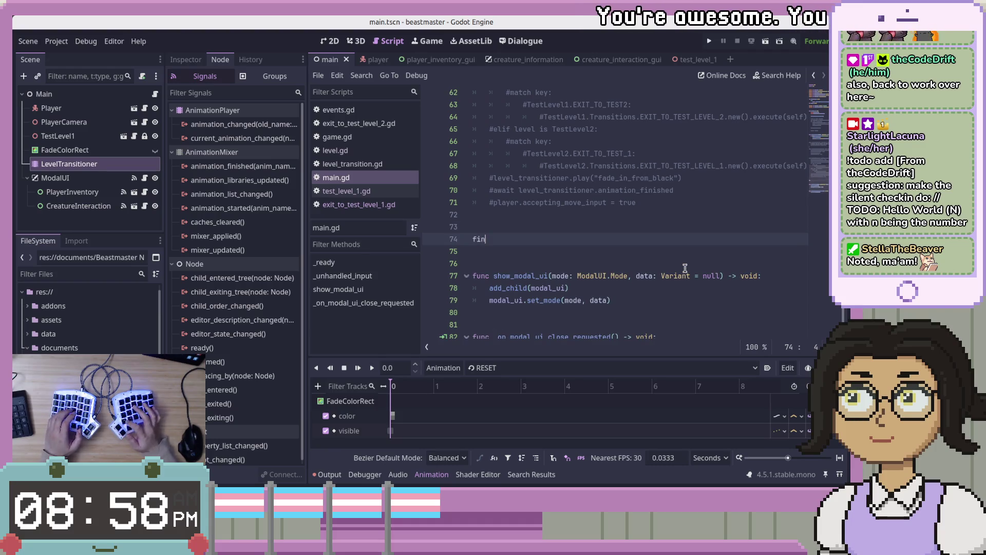
Type the declaration 'func change_level(' on line 74, fixing typos along the way.
{"action": "key", "text": "BackSpace"}
{"action": "key", "text": "BackSpace"}
{"action": "type", "text": "unc change_la"}
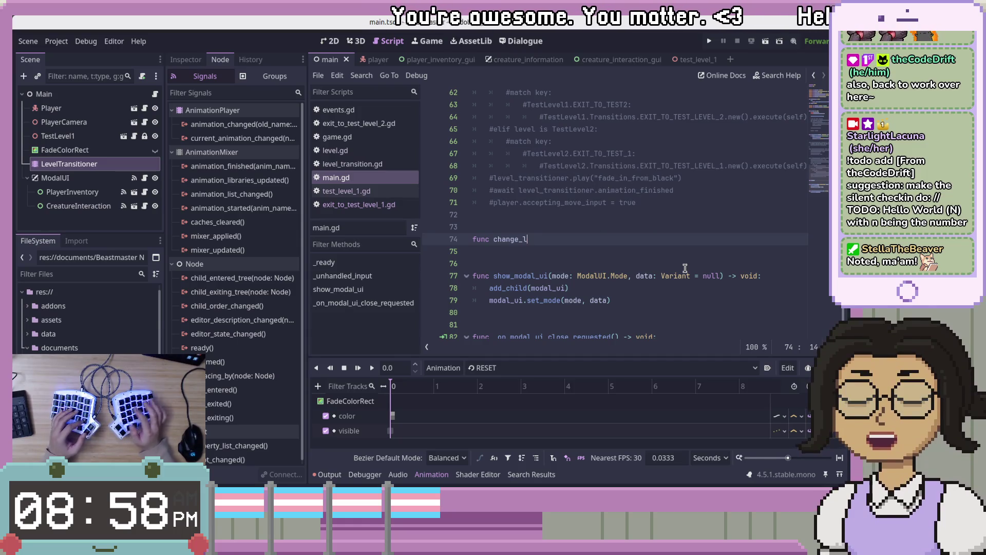
{"action": "key", "text": "BackSpace"}
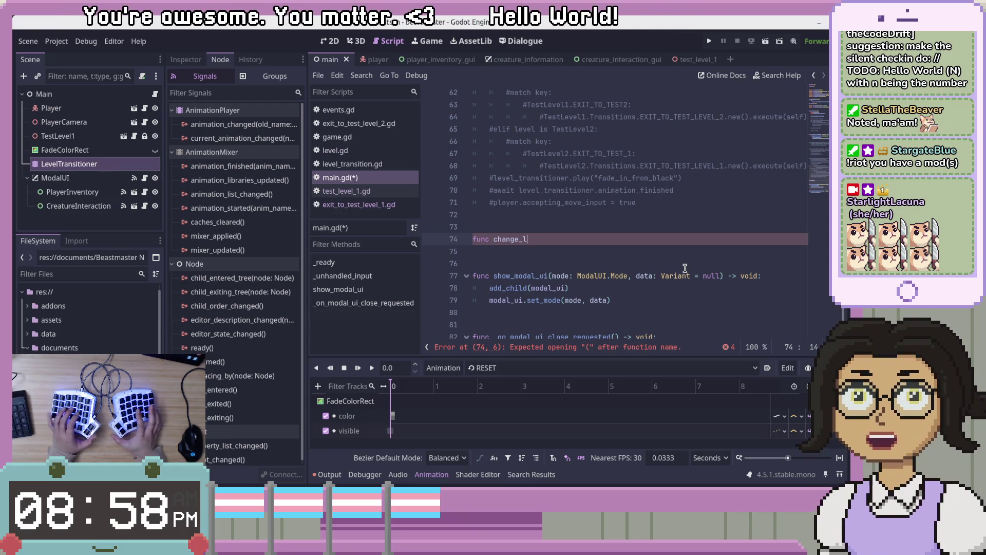
{"action": "key", "text": "BackSpace"}
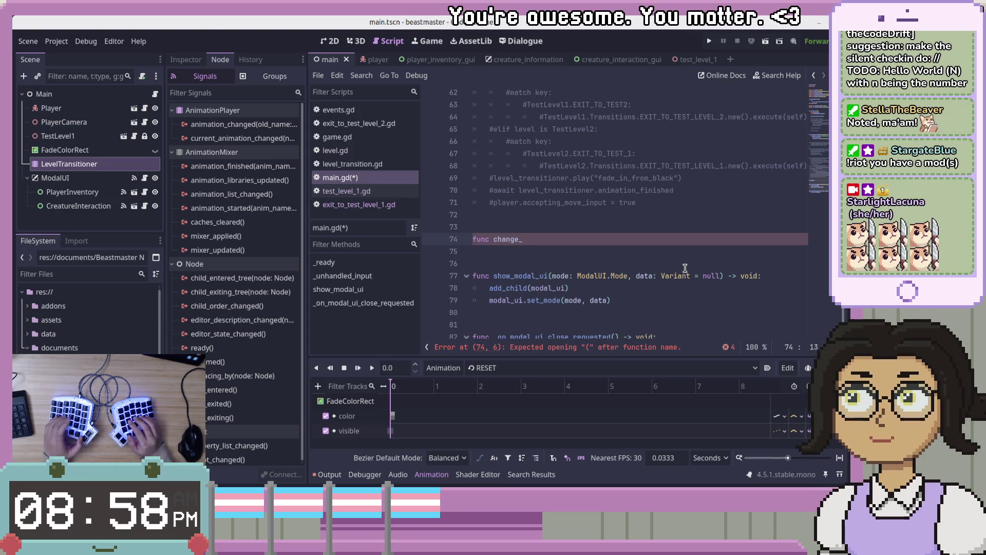
{"action": "type", "text": "level("}
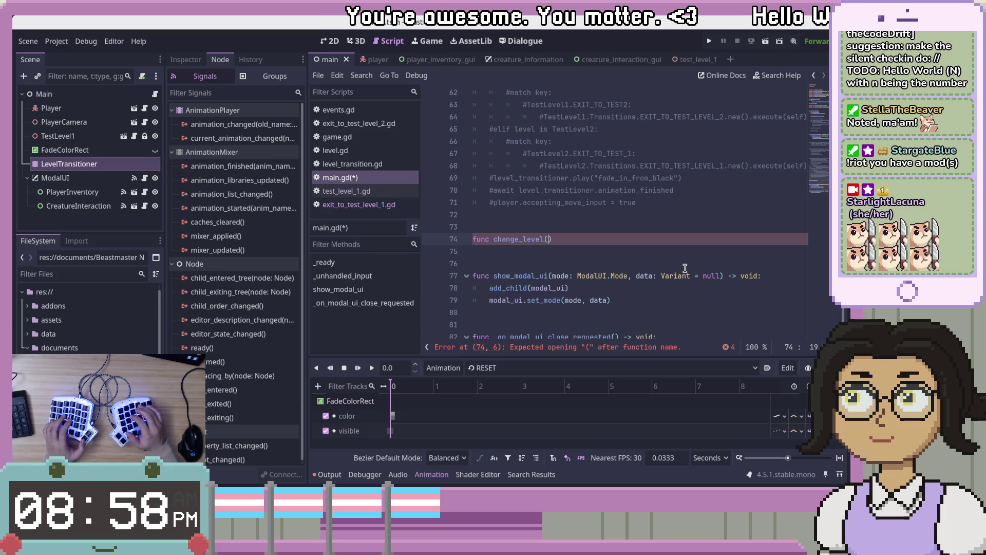
{"action": "type", "text": "\""}
Write 'target: Level' as the parameter, trimming Level to bring up type suggestions.
{"action": "key", "text": "BackSpace"}
{"action": "type", "text": "n"}
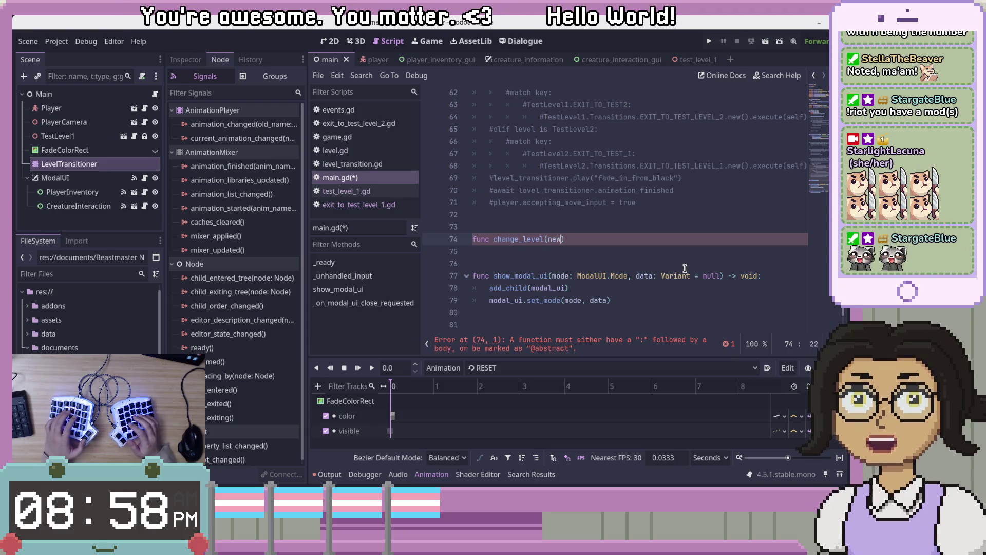
{"action": "key", "text": "BackSpace"}
{"action": "type", "text": "target"}
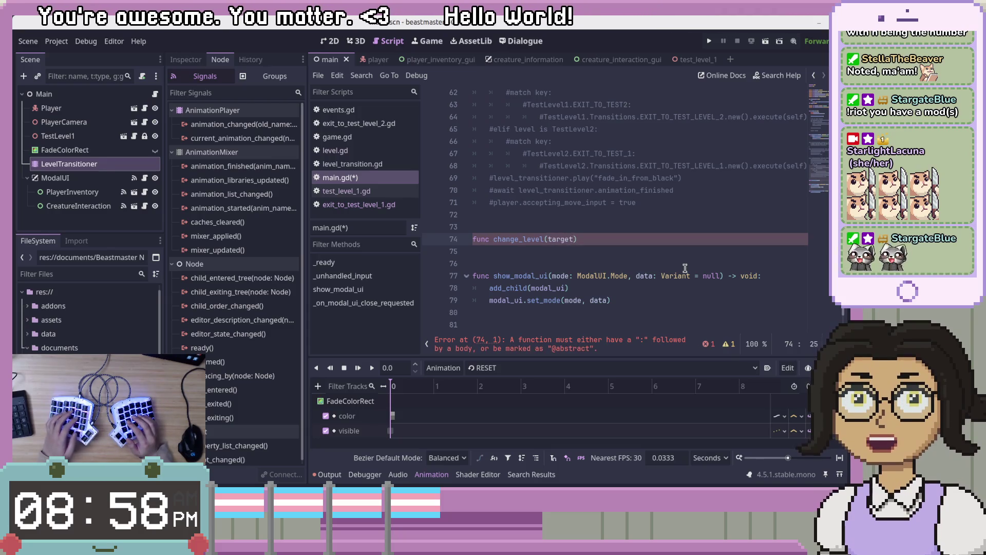
{"action": "type", "text": ": Level"}
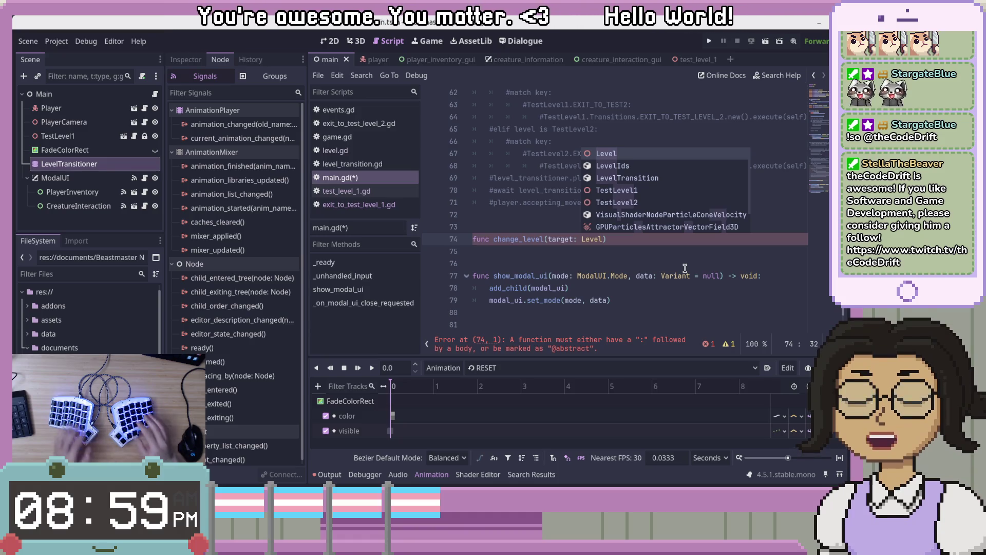
{"action": "key", "text": "BackSpace"}
{"action": "key", "text": "BackSpace"}
{"action": "key", "text": "BackSpace"}
Accept the Level type suggestion and add a comma for a second parameter.
{"action": "key", "text": "Return"}
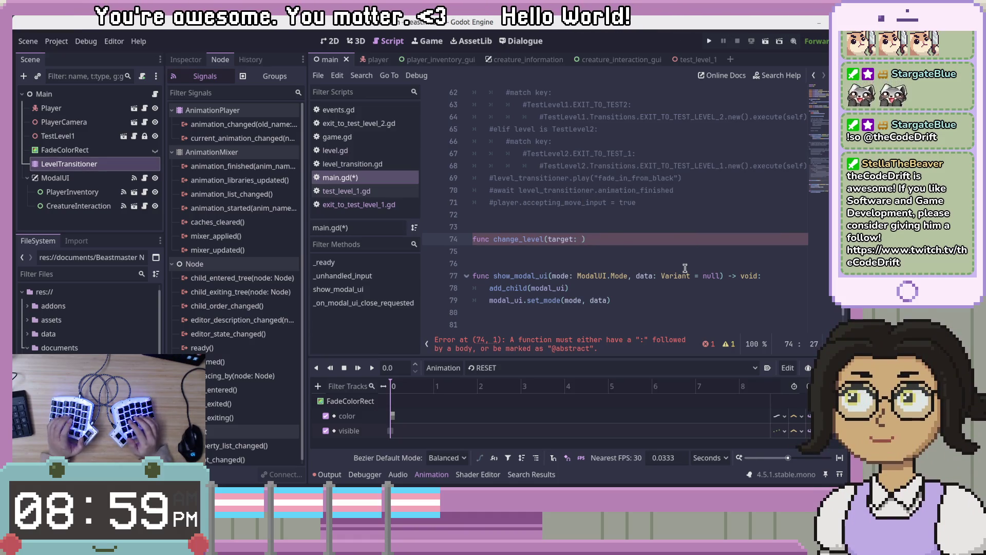
{"action": "type", "text": "Level,"}
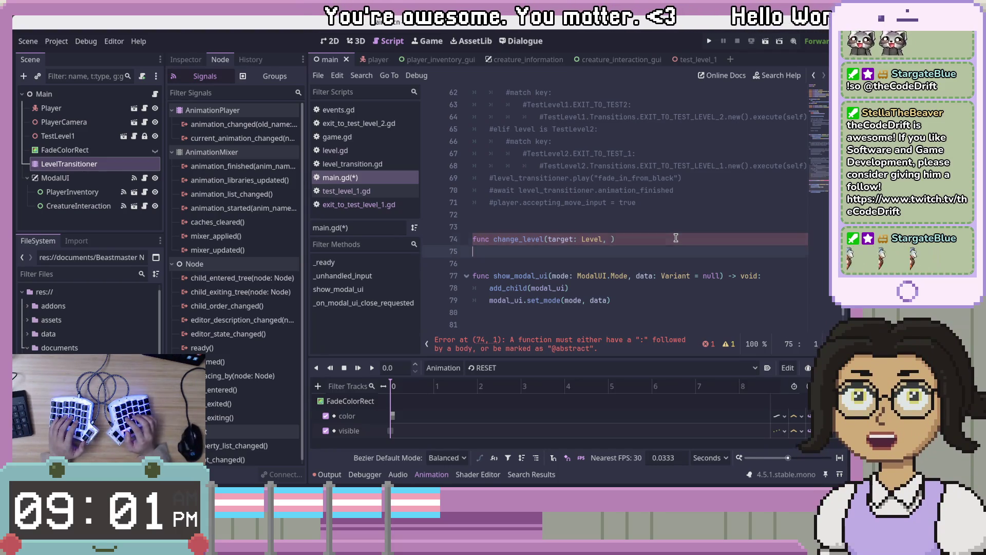
{"action": "key", "text": "Left"}
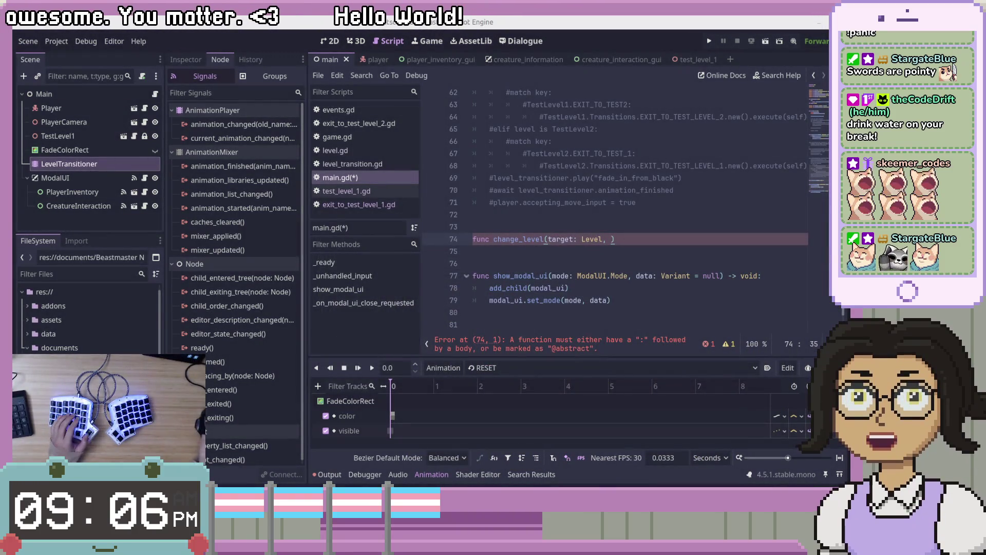
Add a second parameter named save_old typed 'boolean' after target: Level.
{"action": "key", "text": "Left"}
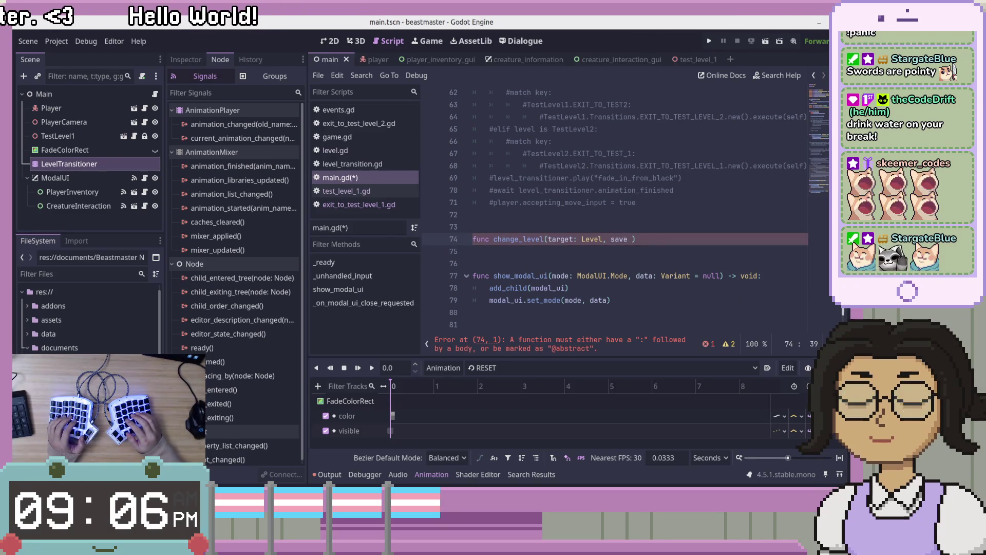
{"action": "type", "text": "_change:"}
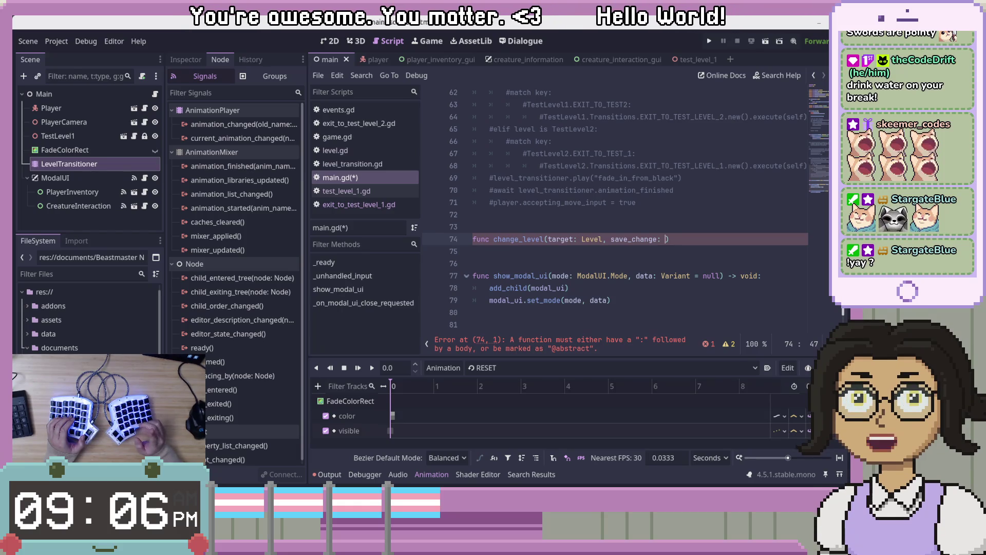
{"action": "key", "text": "BackSpace"}
{"action": "key", "text": "BackSpace"}
{"action": "key", "text": "BackSpace"}
{"action": "key", "text": "BackSpace"}
{"action": "key", "text": "BackSpace"}
{"action": "key", "text": "BackSpace"}
{"action": "type", "text": "old"}
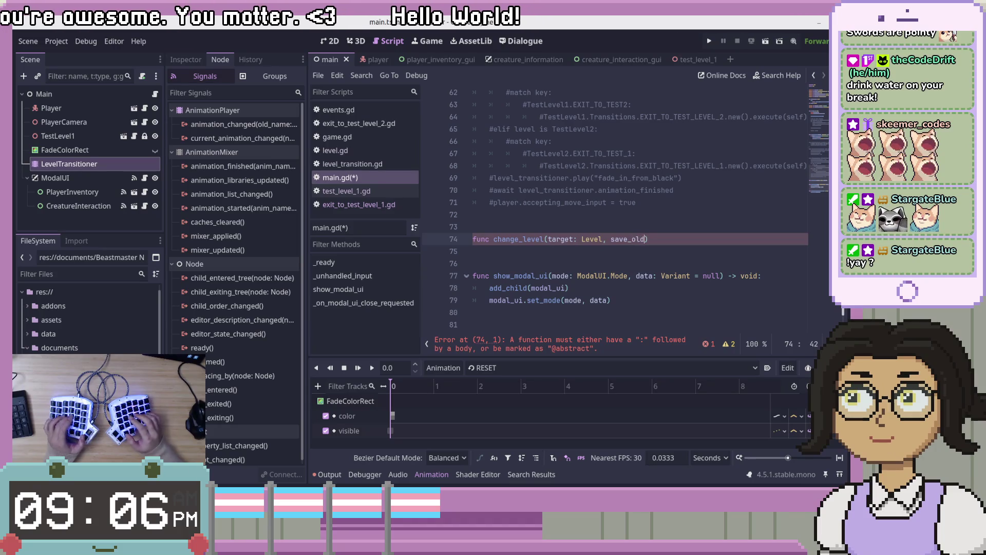
{"action": "type", "text": ": "}
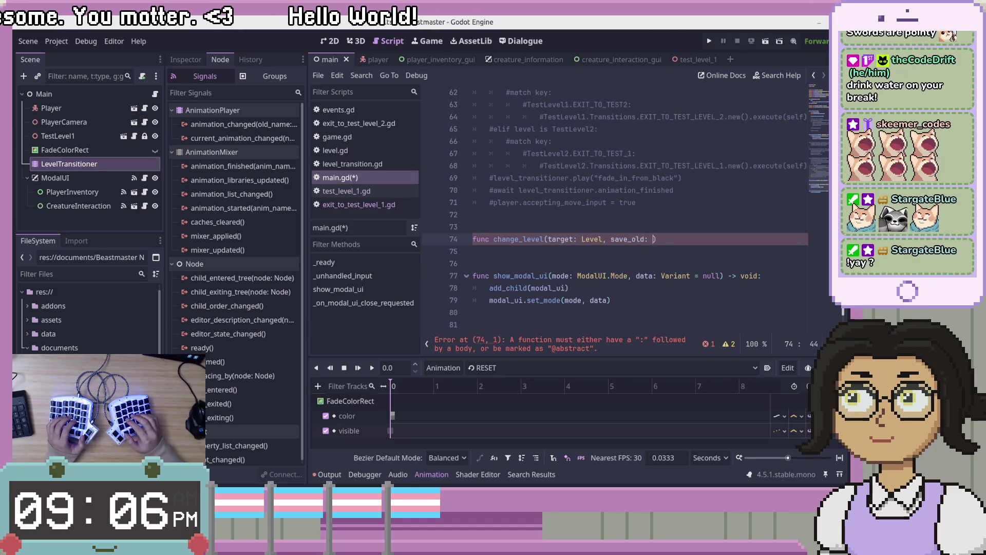
{"action": "type", "text": "boo"}
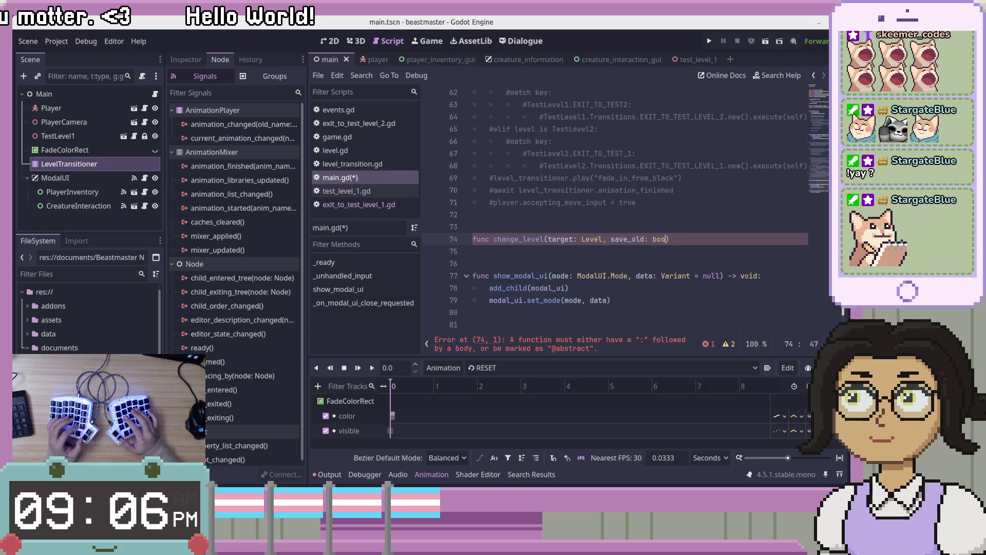
{"action": "type", "text": "lean"}
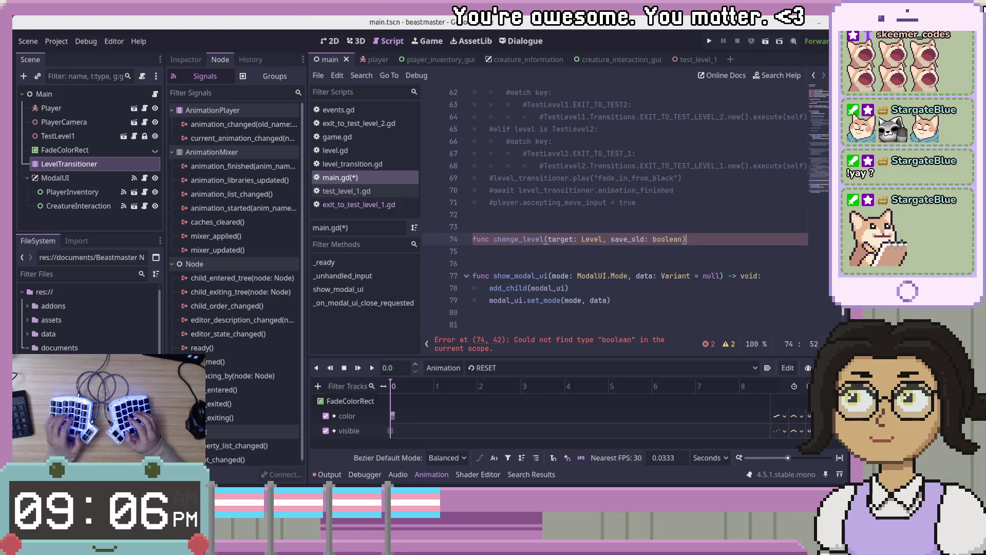
Insert 'force_new: boolean,' before save_old, end the signature with '-> void:', and start the body.
{"action": "type", "text": "force"}
{"action": "type", "text": "_new: "}
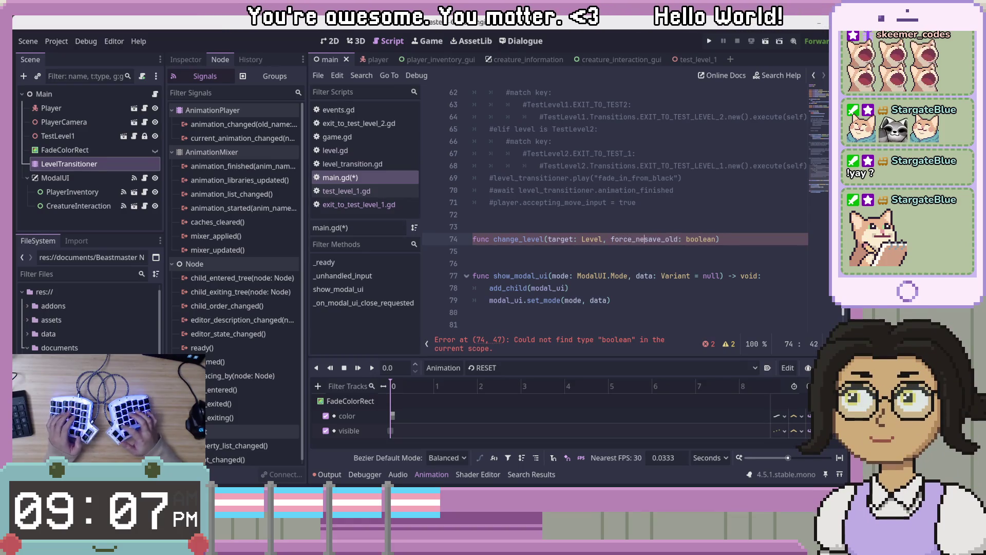
{"action": "type", "text": "boolea"}
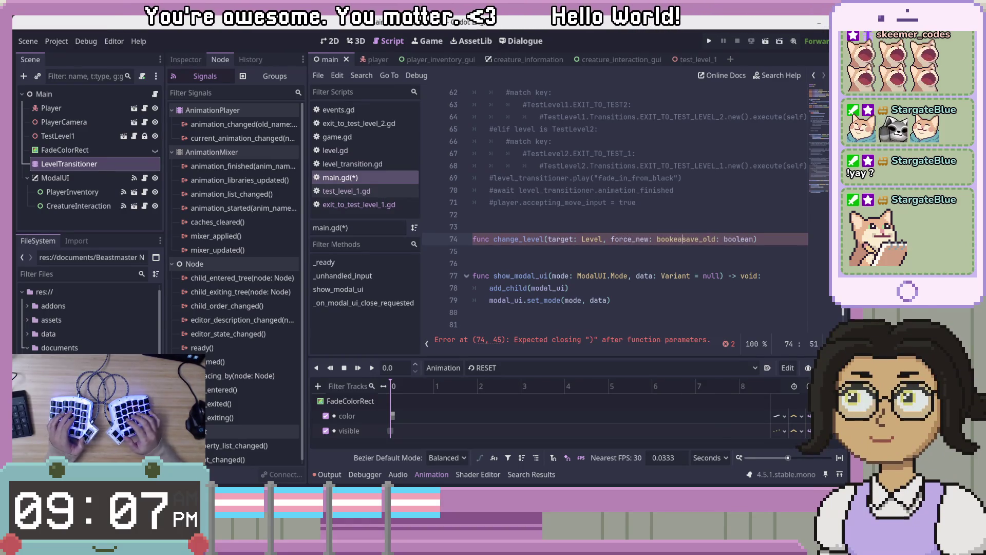
{"action": "type", "text": "n,"}
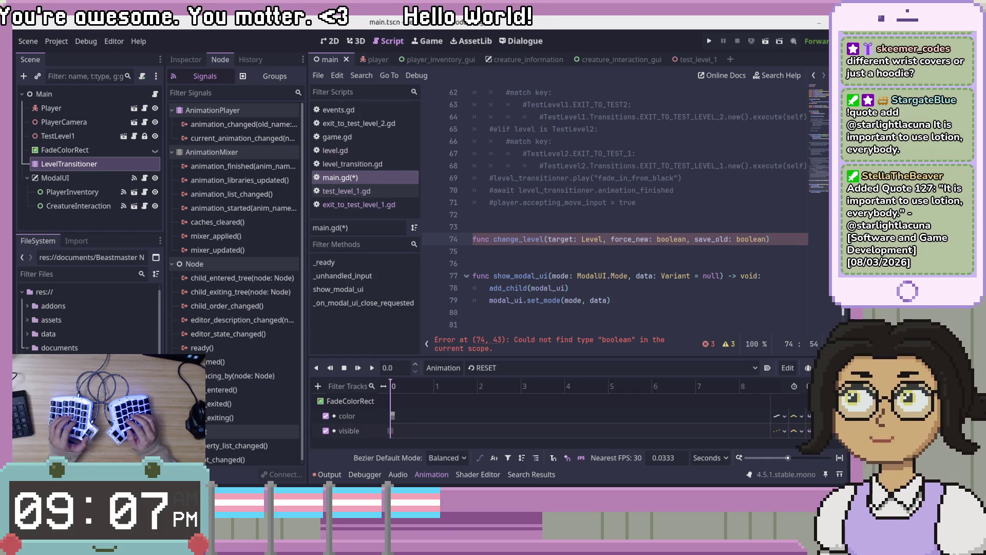
{"action": "key", "text": "End"}
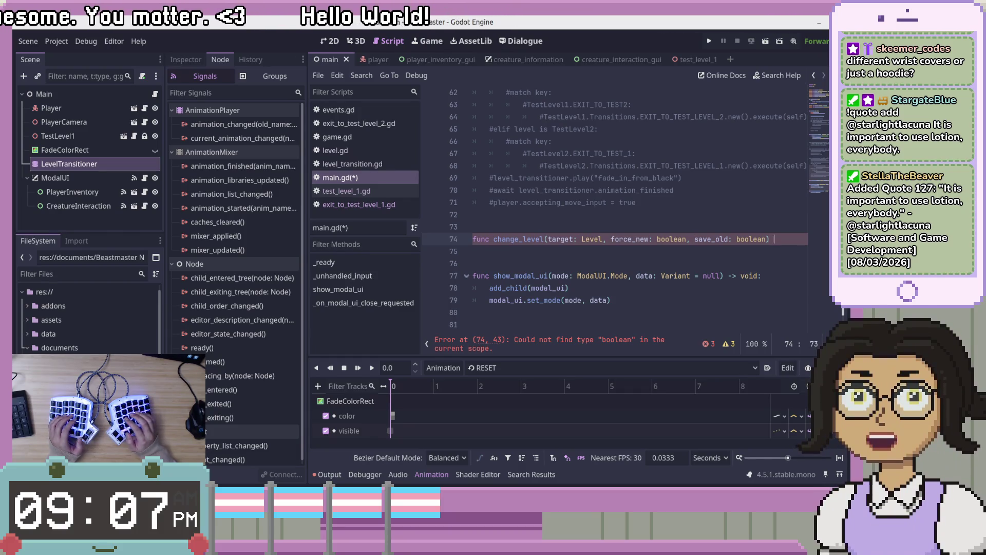
{"action": "type", "text": "-> vp"}
{"action": "key", "text": "BackSpace"}
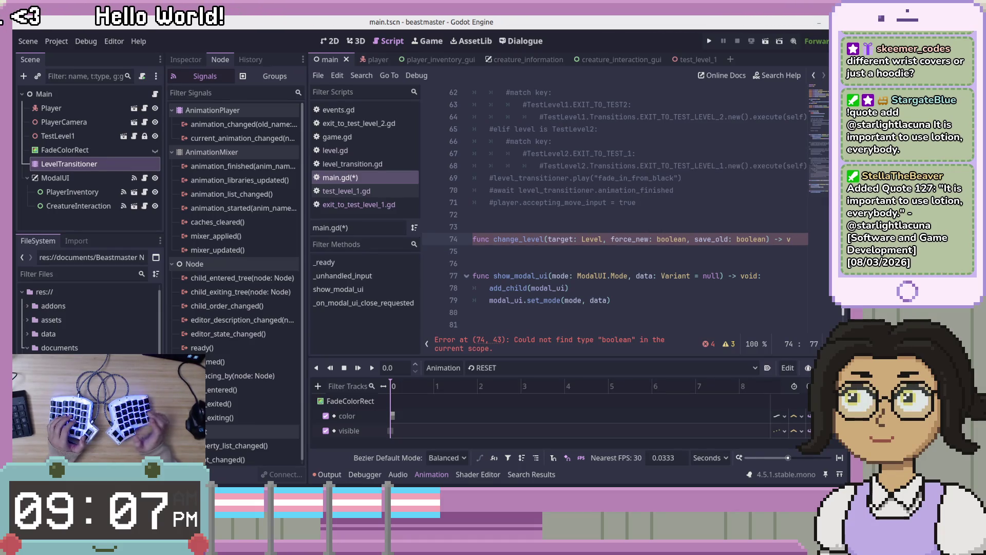
{"action": "type", "text": "oid:"}
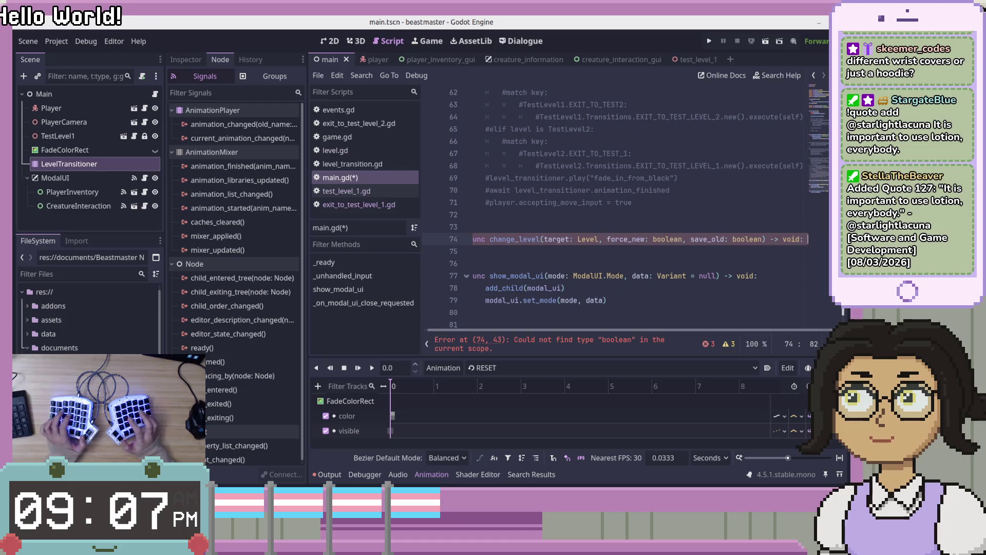
{"action": "key", "text": "Return"}
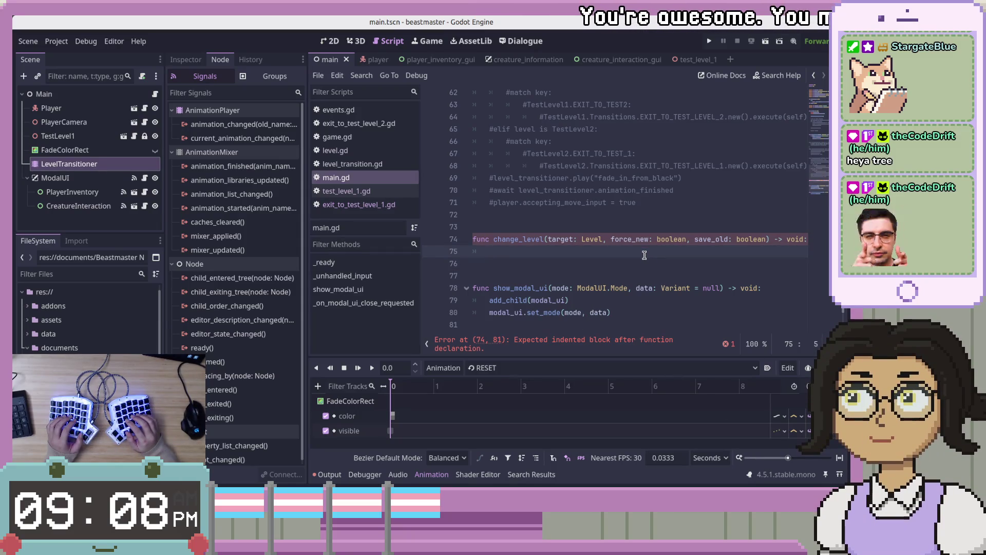
{"action": "key", "text": "Up"}
{"action": "key", "text": "End"}
{"action": "key", "text": "ctrl+Left"}
{"action": "key", "text": "ctrl+Left"}
{"action": "key", "text": "ctrl+Left"}
{"action": "key", "text": "ctrl+Left"}
{"action": "key", "text": "ctrl+Left"}
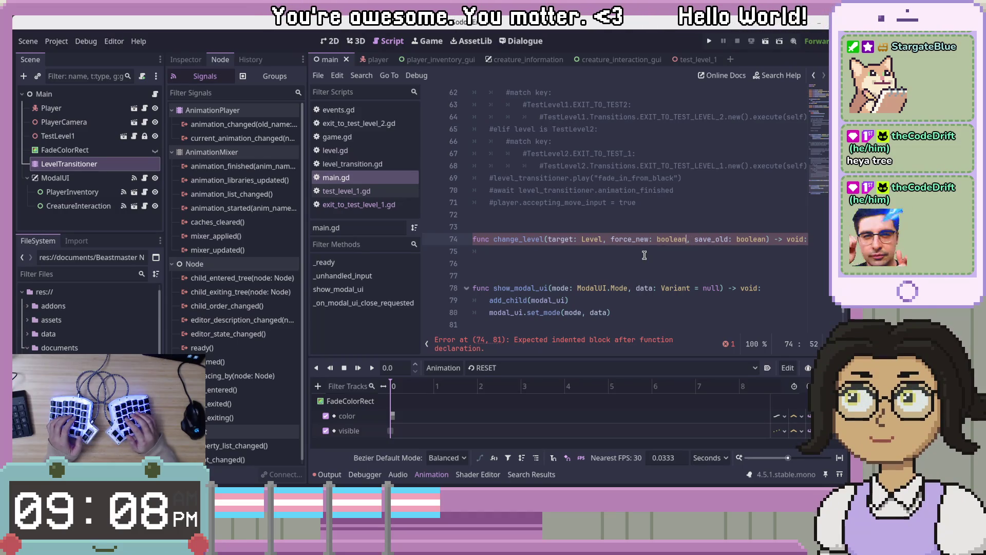
{"action": "key", "text": "Down"}
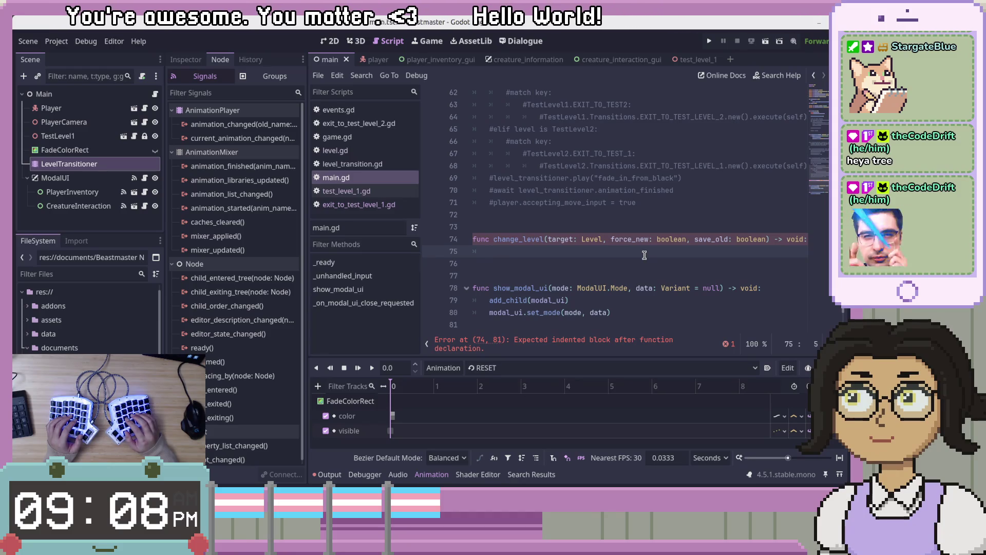
{"action": "key", "text": "Up"}
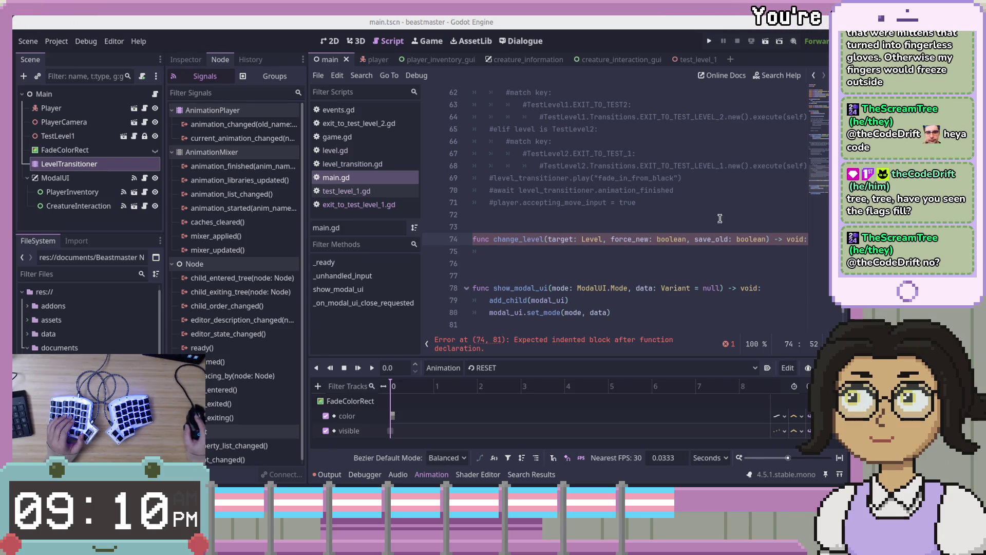
{"action": "left_click", "coordinate": [724, 250]}
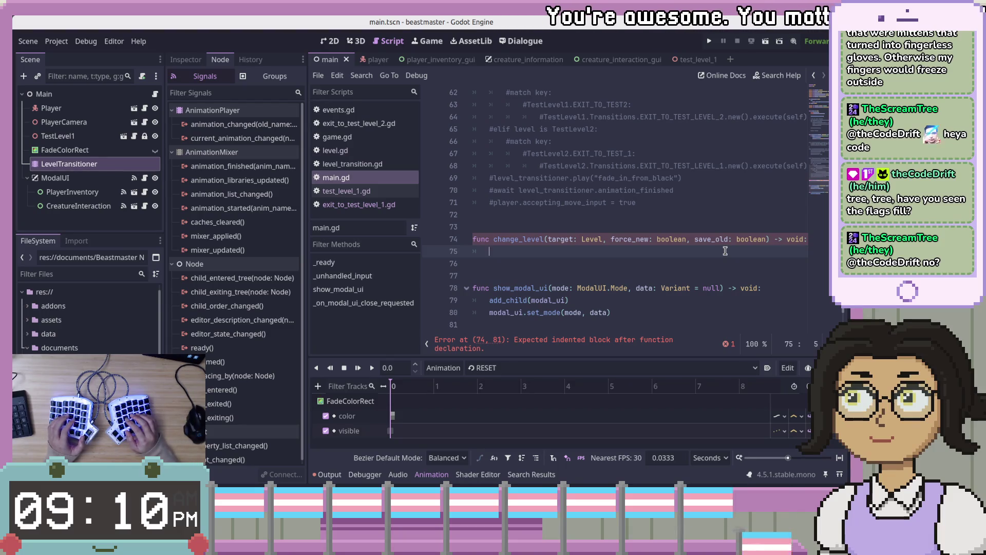
Type 'if ()' on line 75 of change_level, then bring up the Home folder.
{"action": "type", "text": "if ("}
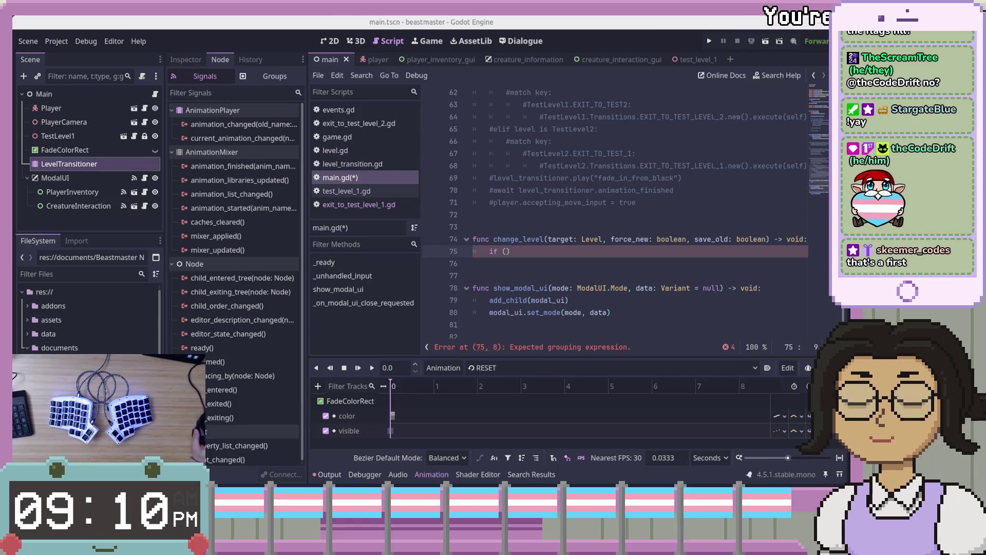
{"action": "left_click", "coordinate": [637, 272]}
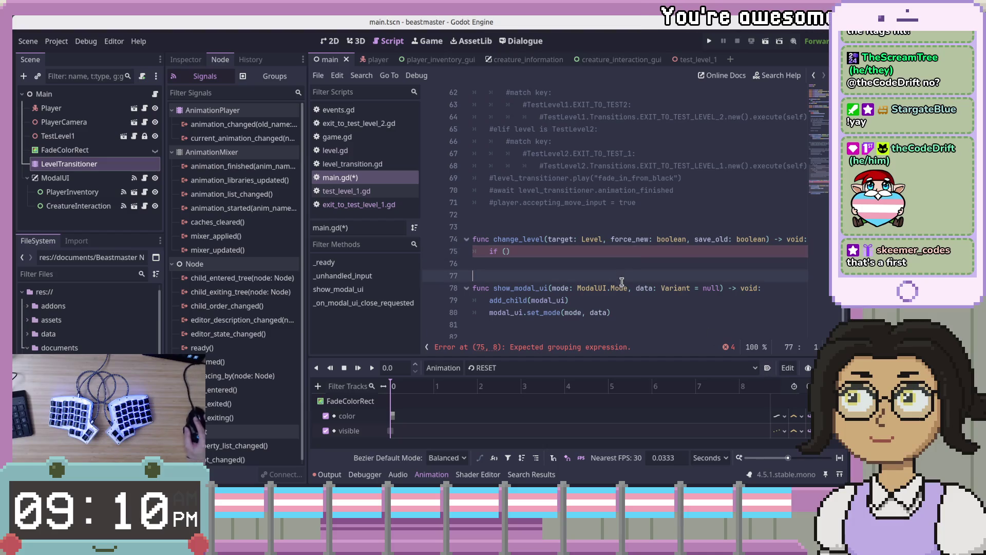
{"action": "left_click", "coordinate": [637, 255]}
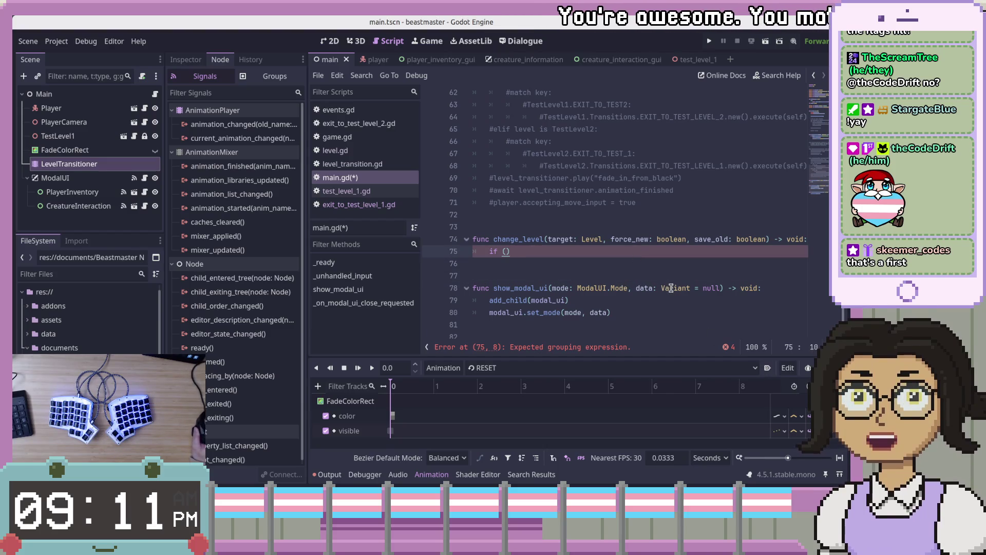
{"action": "mouse_move", "coordinate": [671, 288]}
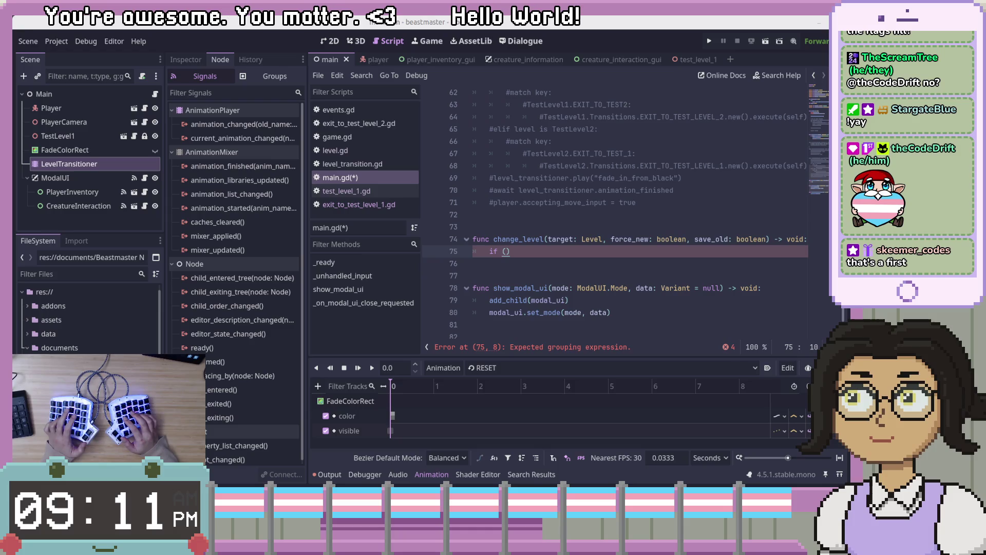
{"action": "key", "text": "super+e"}
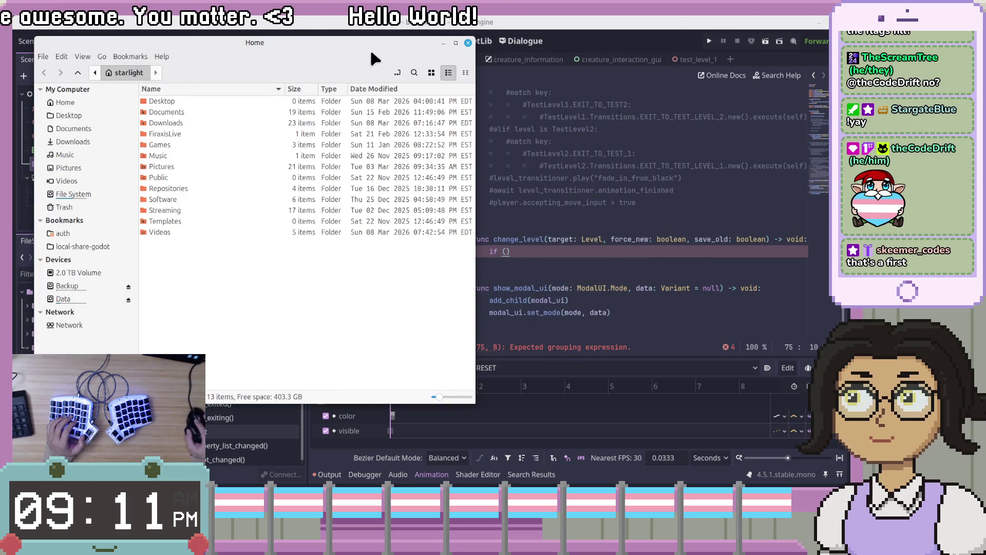
Close the Home file manager window and switch windows toward Aseprite.
{"action": "key", "text": "alt+F4"}
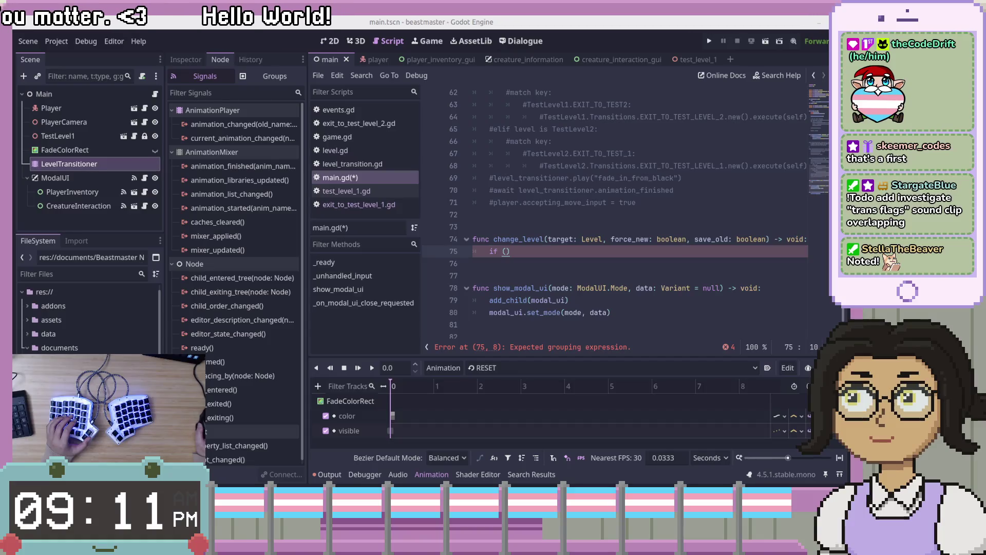
{"action": "key", "text": "alt+Tab"}
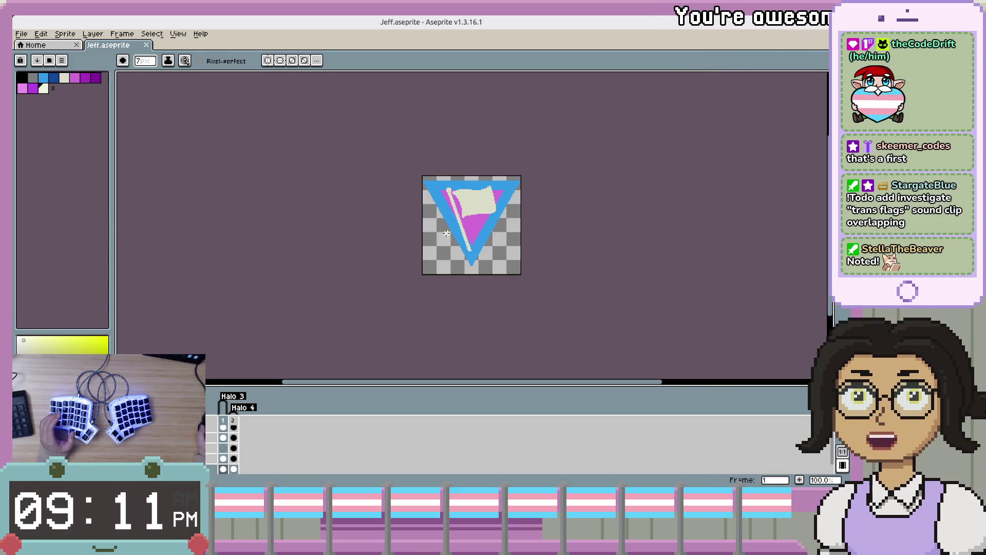
View the second frame of the Jeff.aseprite flag animation.
{"action": "left_click", "coordinate": [236, 421]}
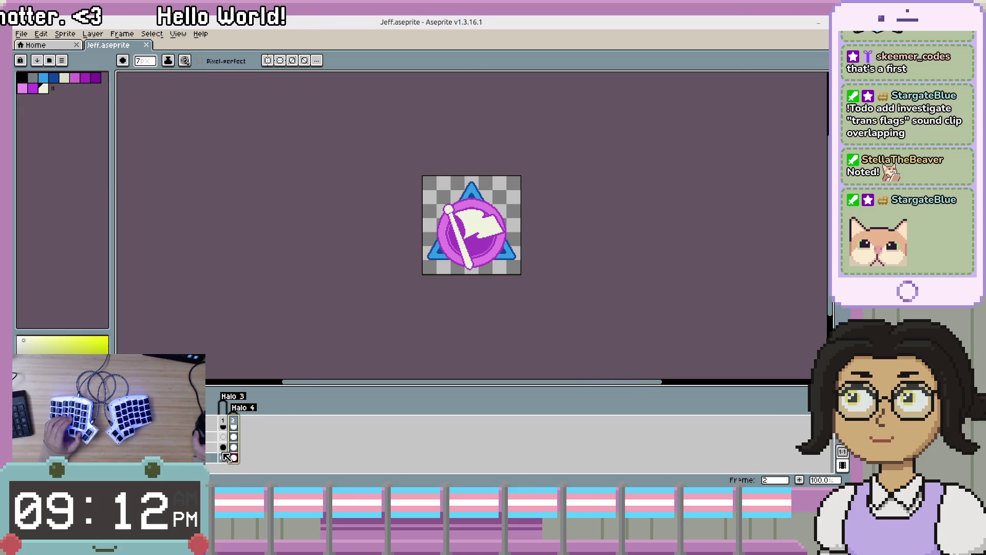
{"action": "scroll", "coordinate": [229, 455], "scroll_direction": "up", "scroll_amount": 1}
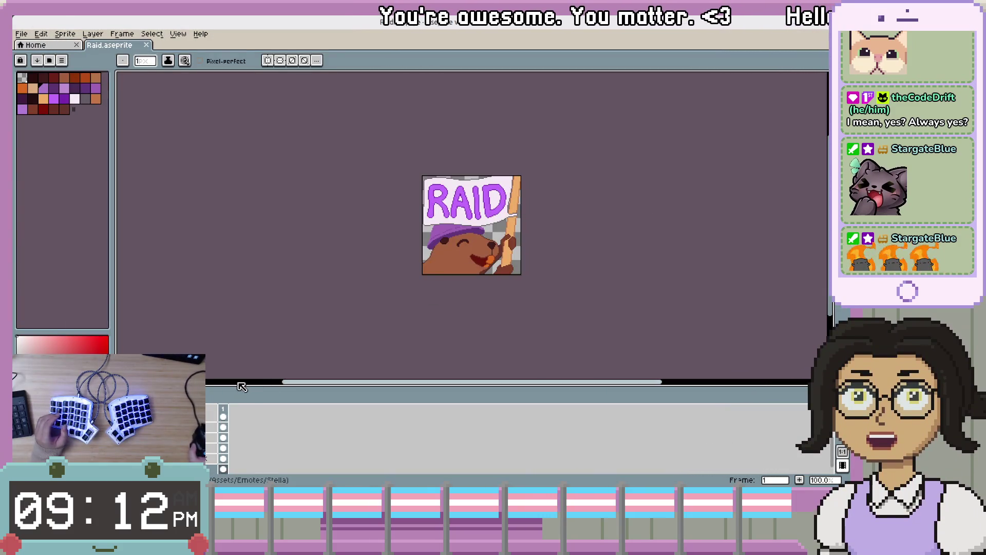
Close the Jeff.aseprite sprite and the leftover empty Aseprite window, then leave full screen.
{"action": "key", "text": "ctrl"}
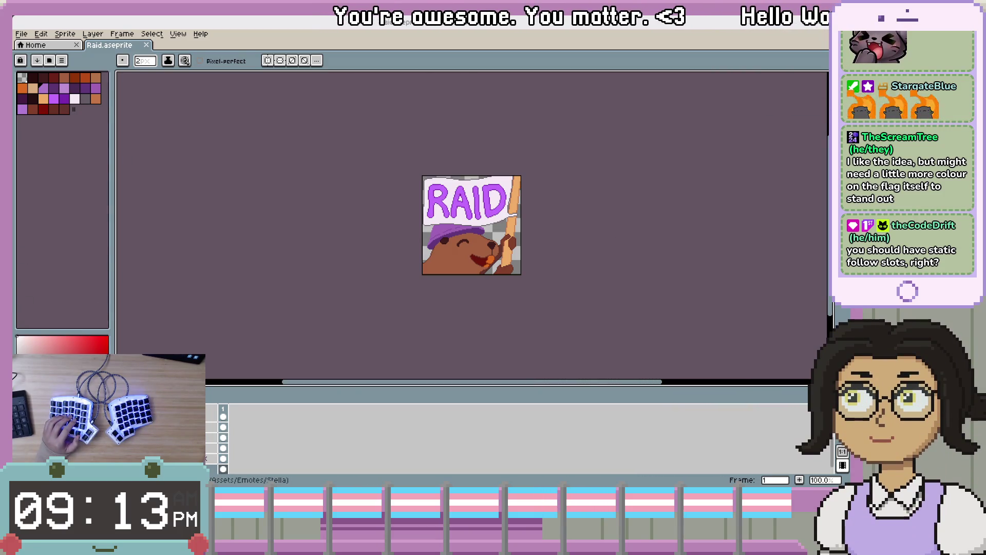
{"action": "key", "text": "ctrl+Tab"}
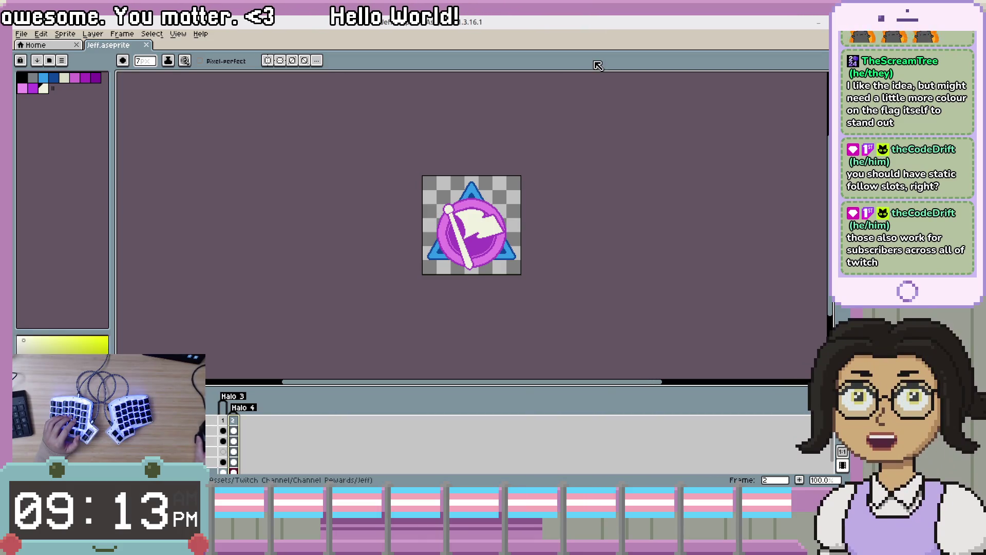
{"action": "mouse_move", "coordinate": [531, 19]}
{"action": "left_mouse_down"}
{"action": "mouse_move", "coordinate": [663, 147]}
{"action": "mouse_move", "coordinate": [985, 121]}
{"action": "mouse_move", "coordinate": [985, 108]}
{"action": "left_mouse_up"}
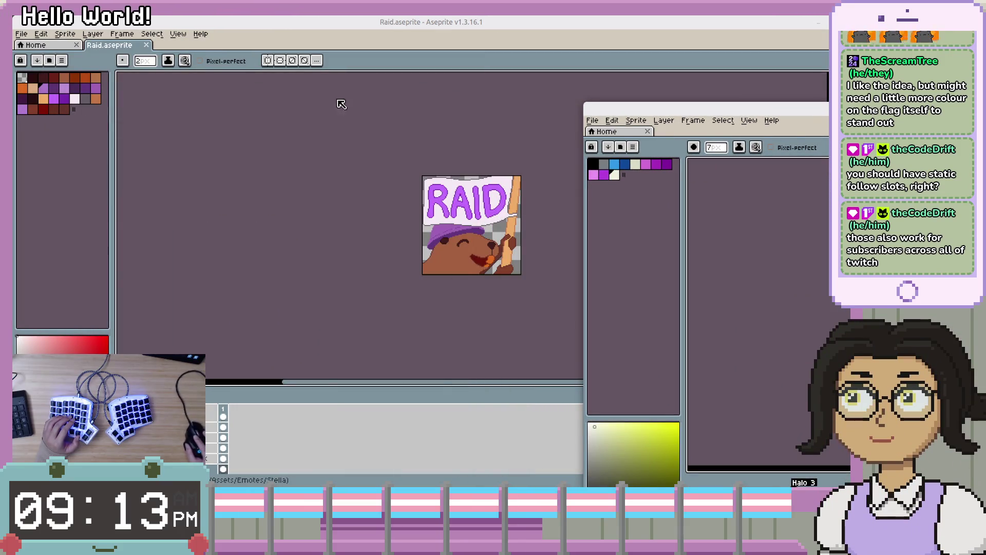
{"action": "left_click", "coordinate": [717, 131]}
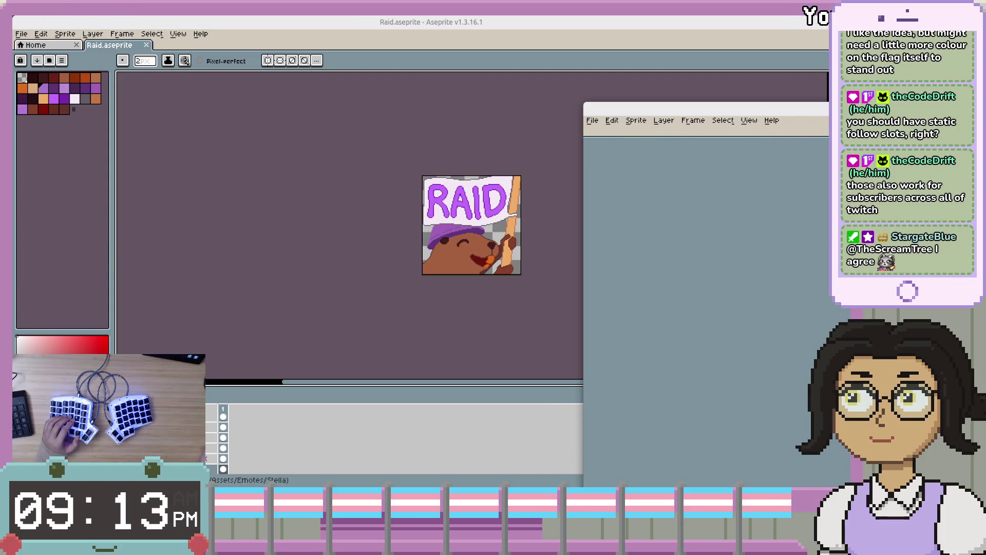
{"action": "key", "text": "ctrl+q"}
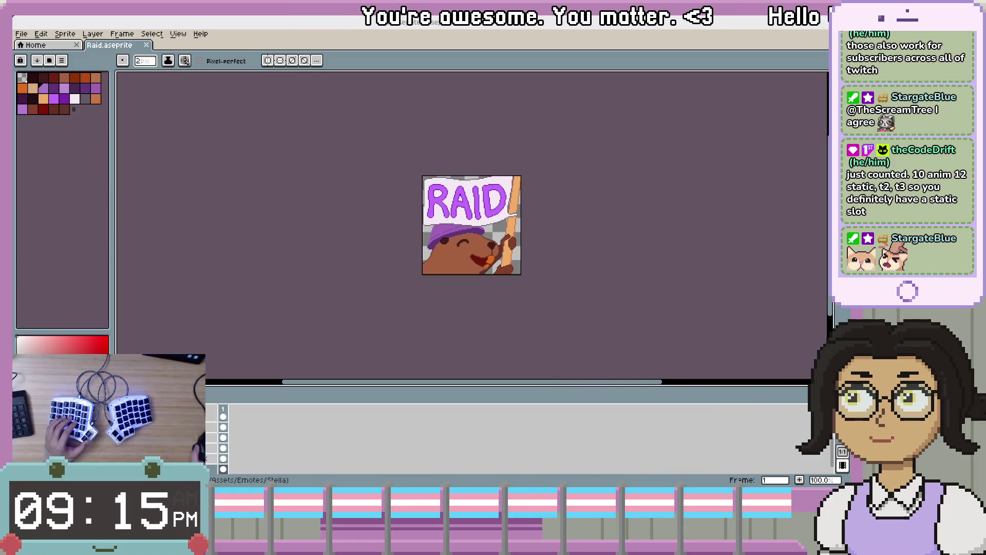
{"action": "double_click", "coordinate": [756, 23]}
Back in the Godot script editor, fill the if condition with force_new.
{"action": "key", "text": "super+Down"}
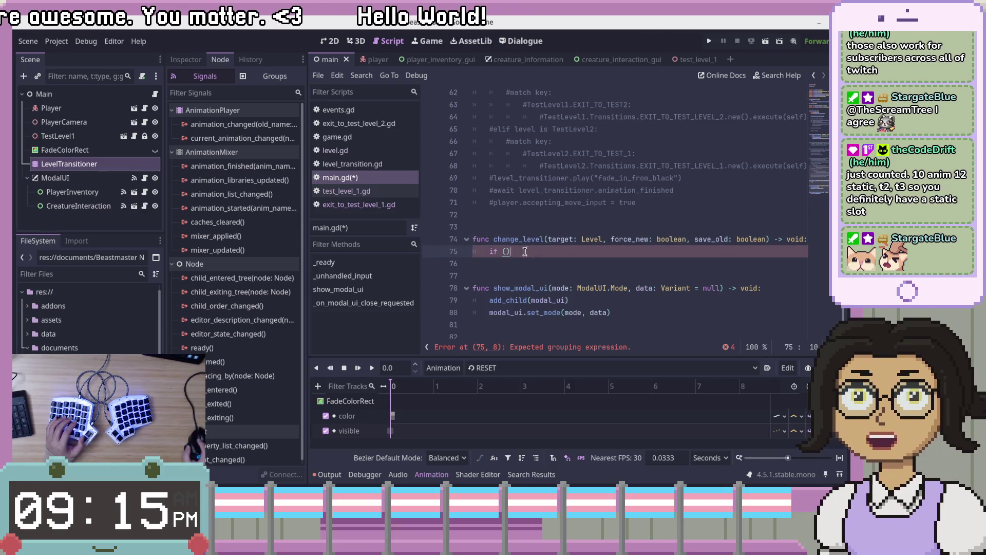
{"action": "key", "text": "Left"}
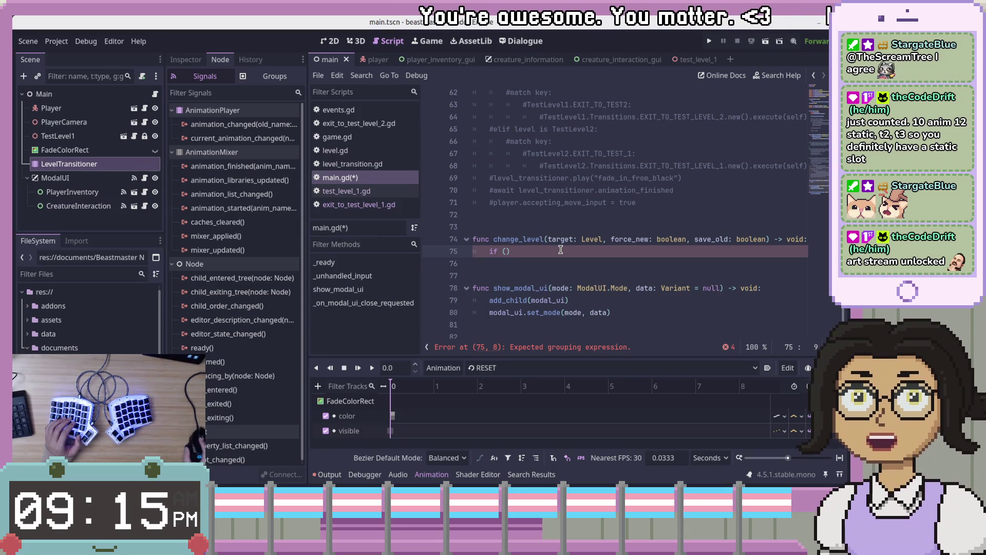
{"action": "left_click", "coordinate": [506, 250]}
{"action": "key", "text": "Left"}
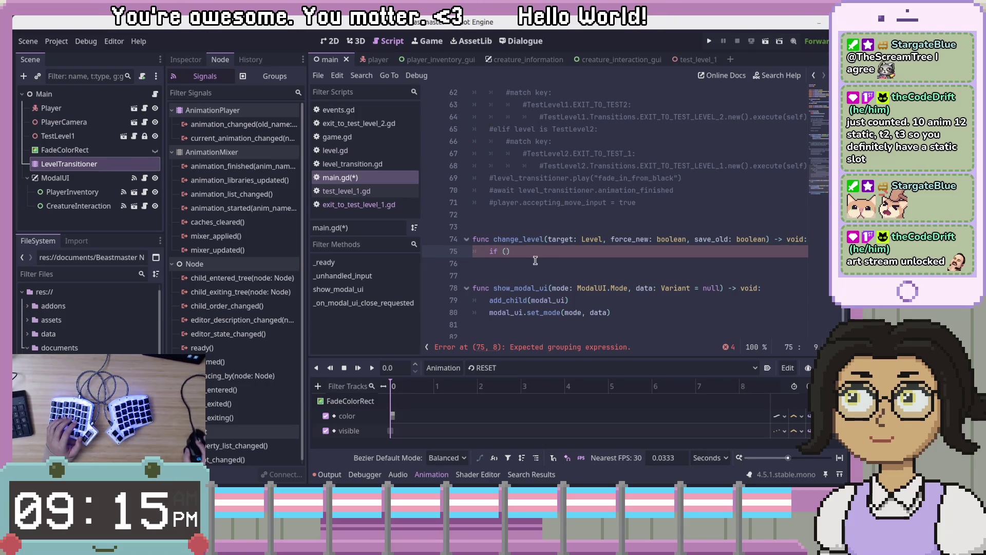
{"action": "left_click", "coordinate": [511, 253]}
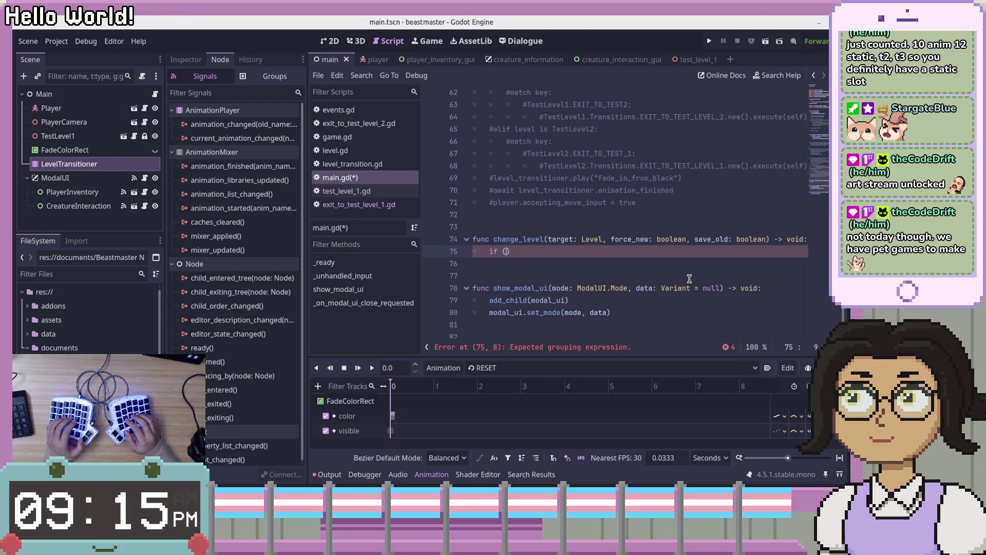
{"action": "type", "text": "force_new"}
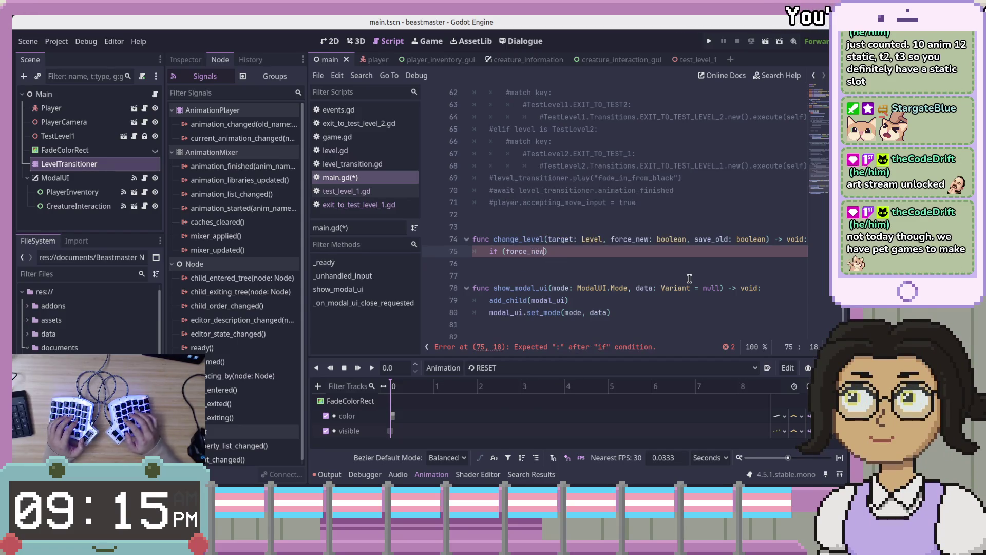
Add a line under the declaration starting 'var existing_level: Level ='.
{"action": "key", "text": "Up"}
{"action": "key", "text": "End"}
{"action": "key", "text": "Down"}
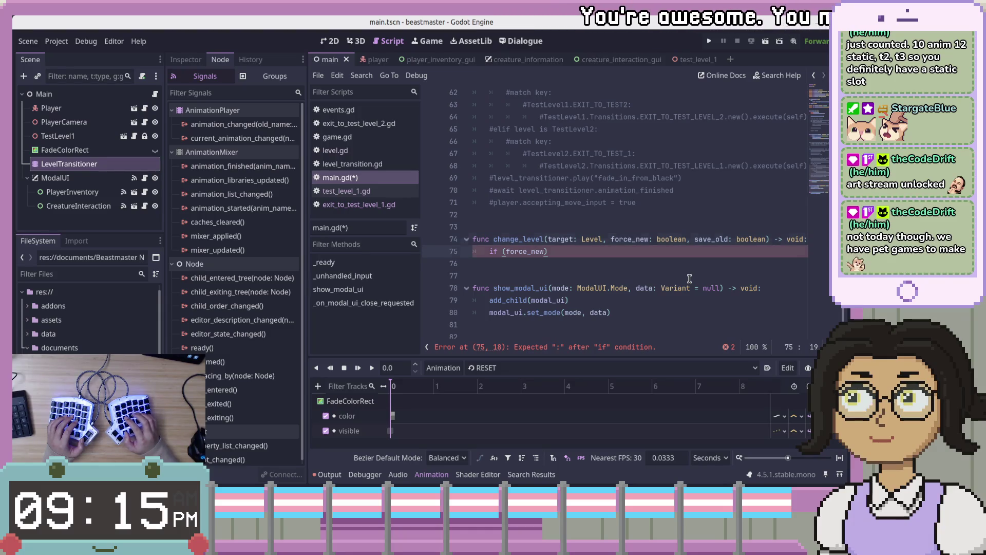
{"action": "key", "text": "Up"}
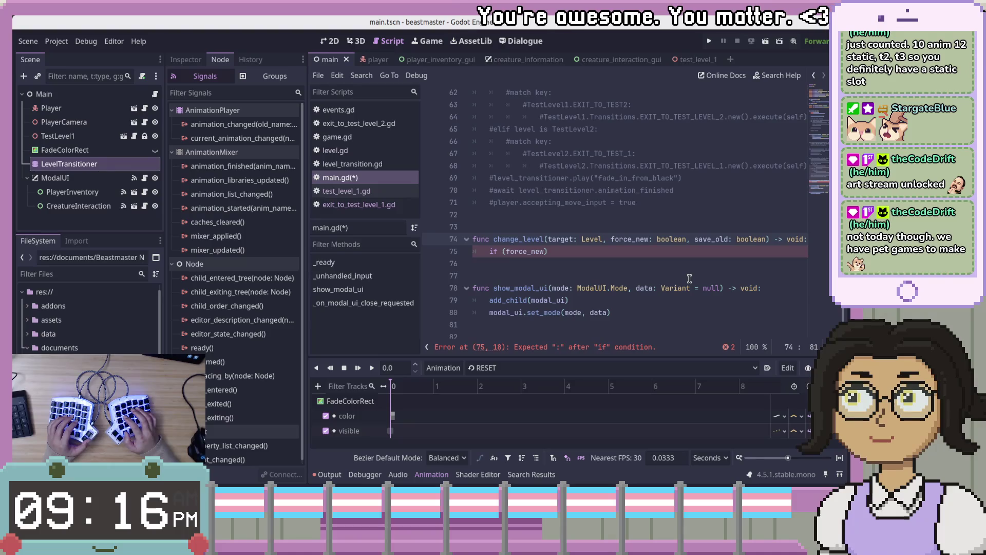
{"action": "key", "text": "Return"}
{"action": "type", "text": "var"}
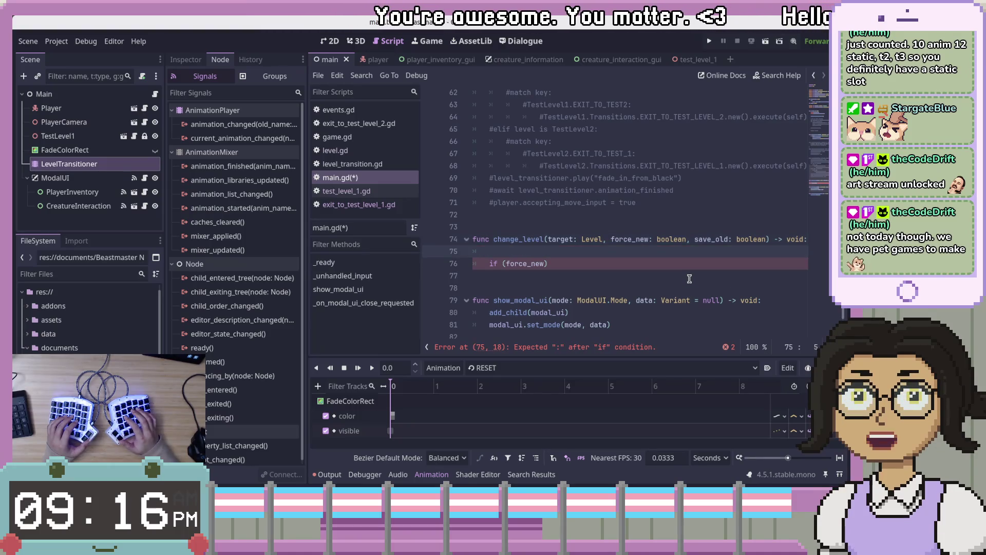
{"action": "type", "text": "isting_level: La"}
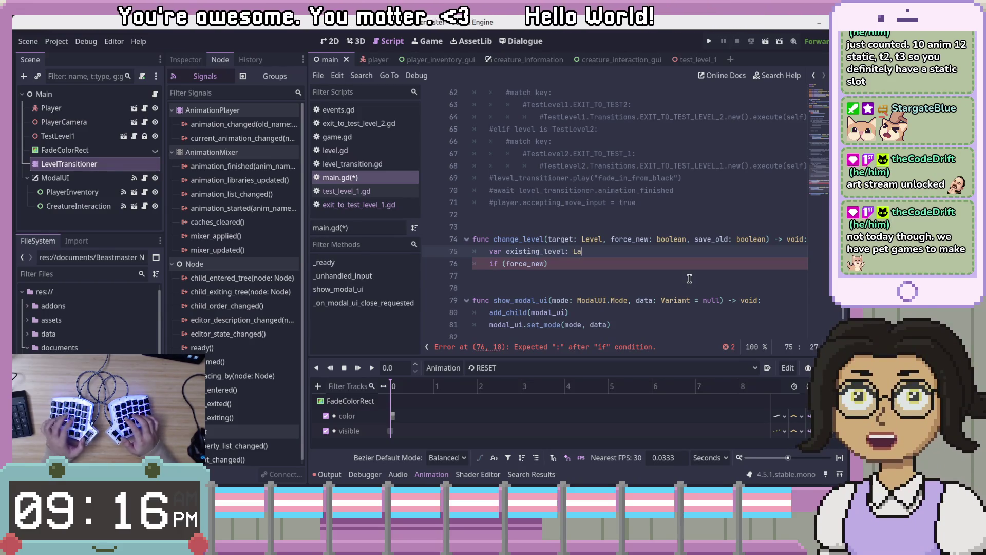
{"action": "key", "text": "BackSpace"}
{"action": "type", "text": "evel "}
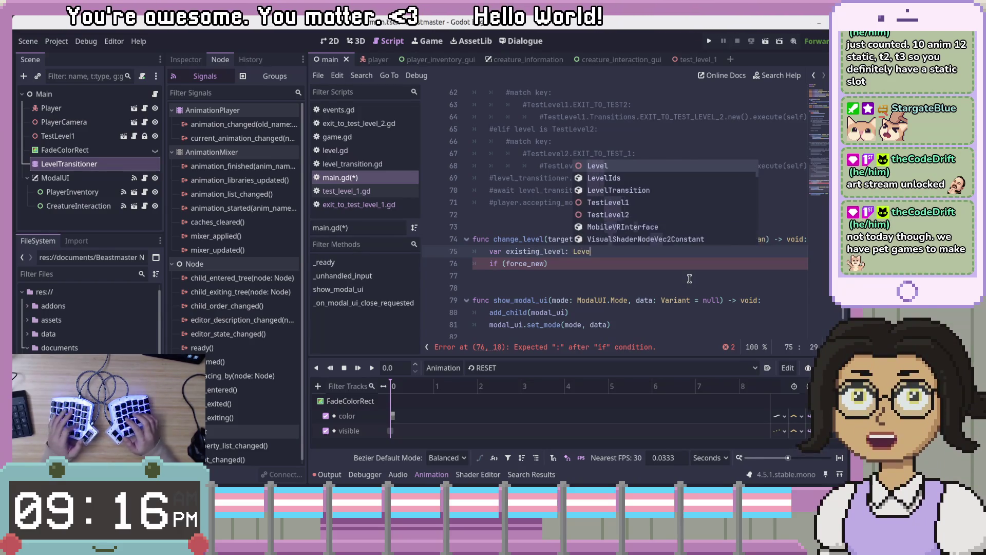
{"action": "type", "text": "="}
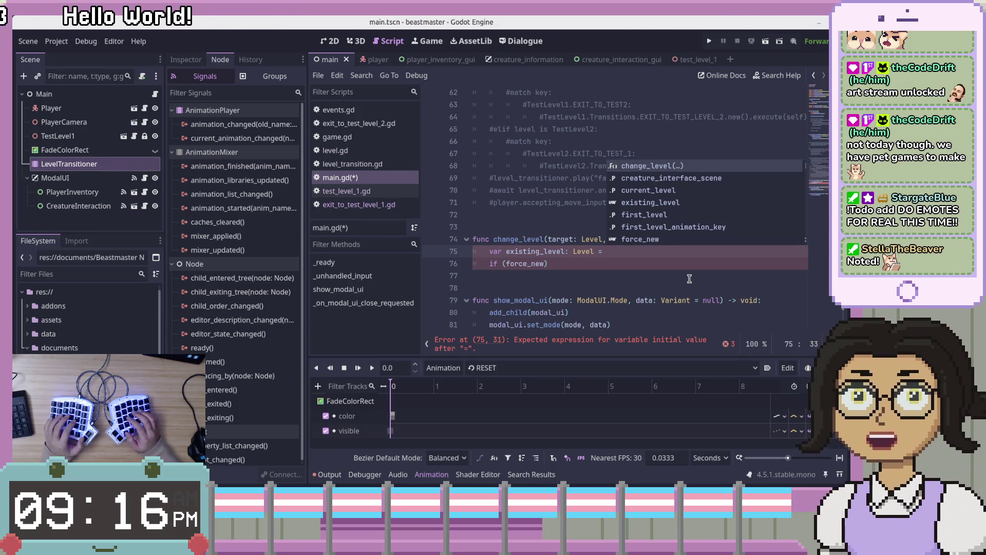
{"action": "key", "text": "Up"}
{"action": "key", "text": "Down"}
{"action": "key", "text": "Escape"}
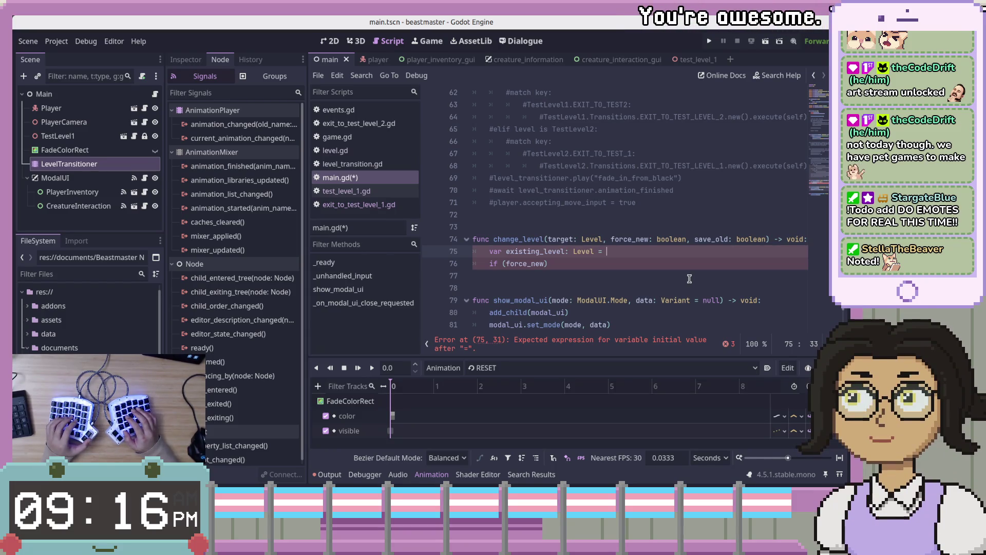
Assign existing_level from 'levels.' and scroll through the script.
{"action": "type", "text": "level.f"}
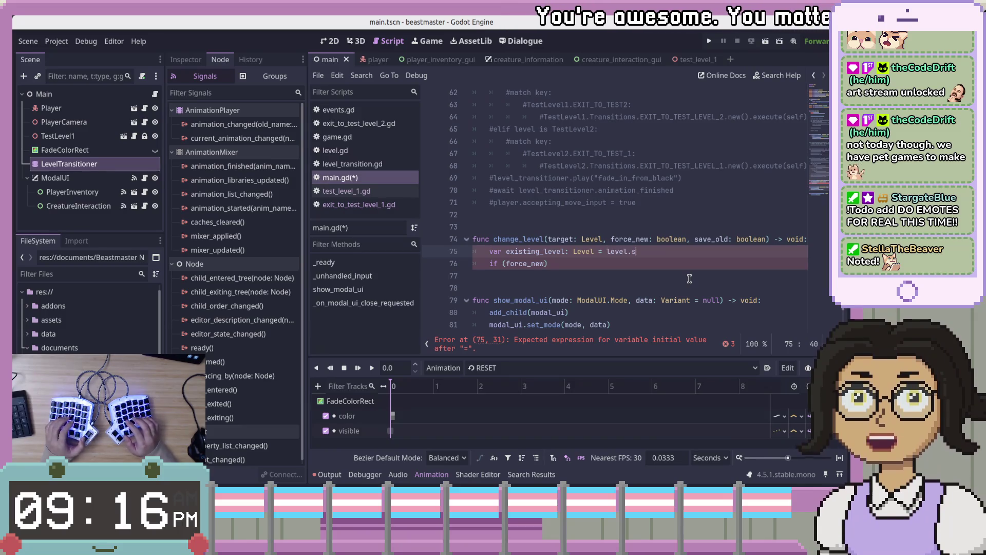
{"action": "key", "text": "BackSpace"}
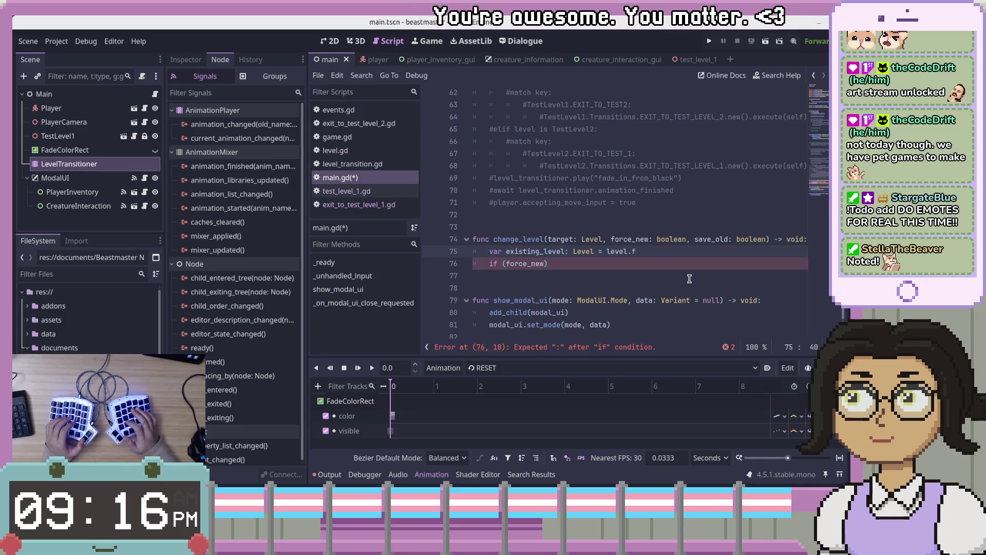
{"action": "type", "text": "s."}
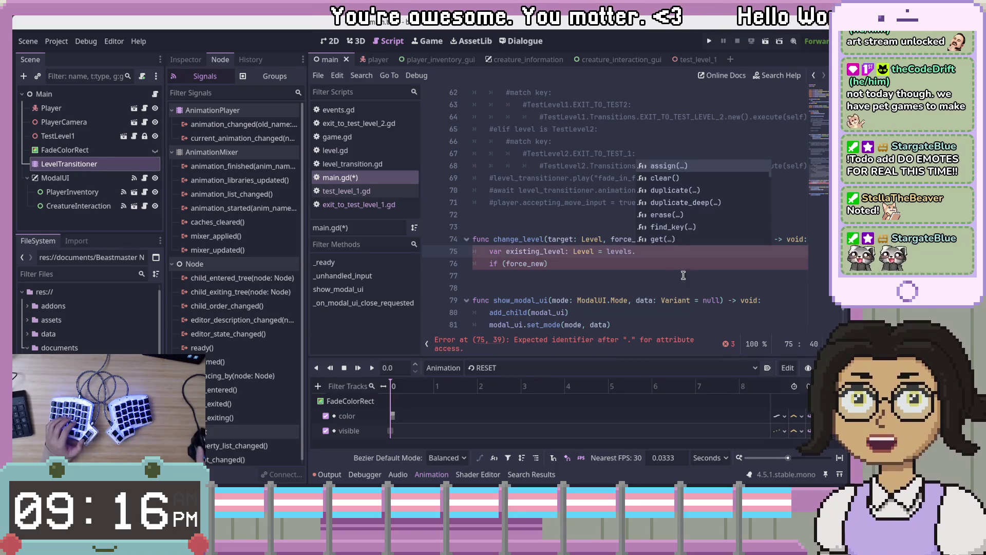
{"action": "scroll", "coordinate": [727, 205], "scroll_direction": "down", "scroll_amount": 5}
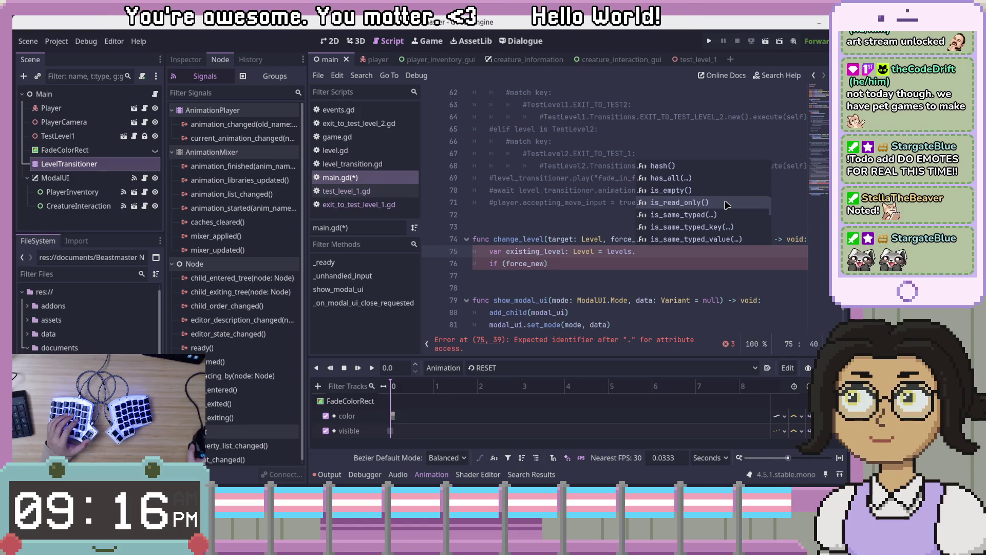
{"action": "scroll", "coordinate": [726, 205], "scroll_direction": "down", "scroll_amount": 3}
{"action": "scroll", "coordinate": [727, 204], "scroll_direction": "up", "scroll_amount": 3}
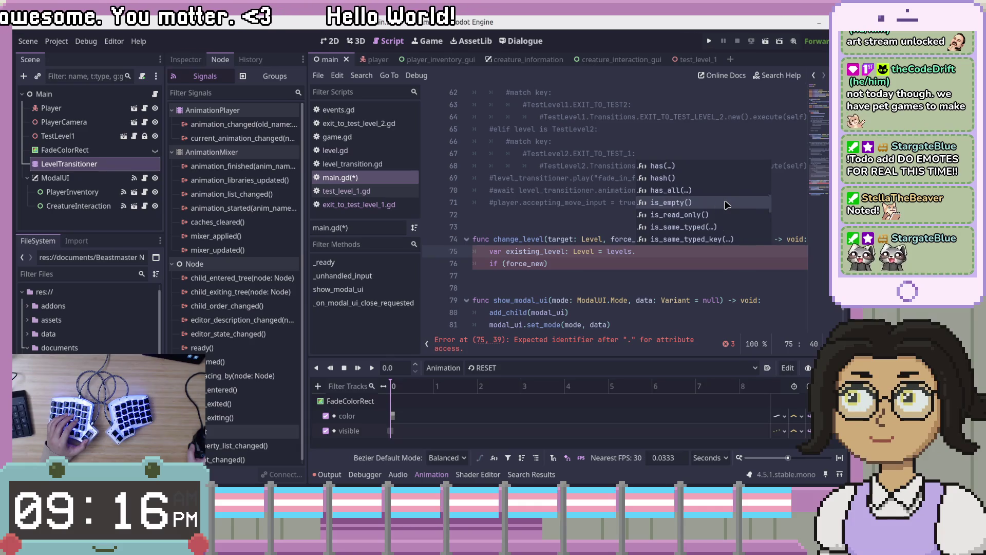
{"action": "scroll", "coordinate": [727, 202], "scroll_direction": "down", "scroll_amount": 3}
{"action": "scroll", "coordinate": [727, 203], "scroll_direction": "down", "scroll_amount": 3}
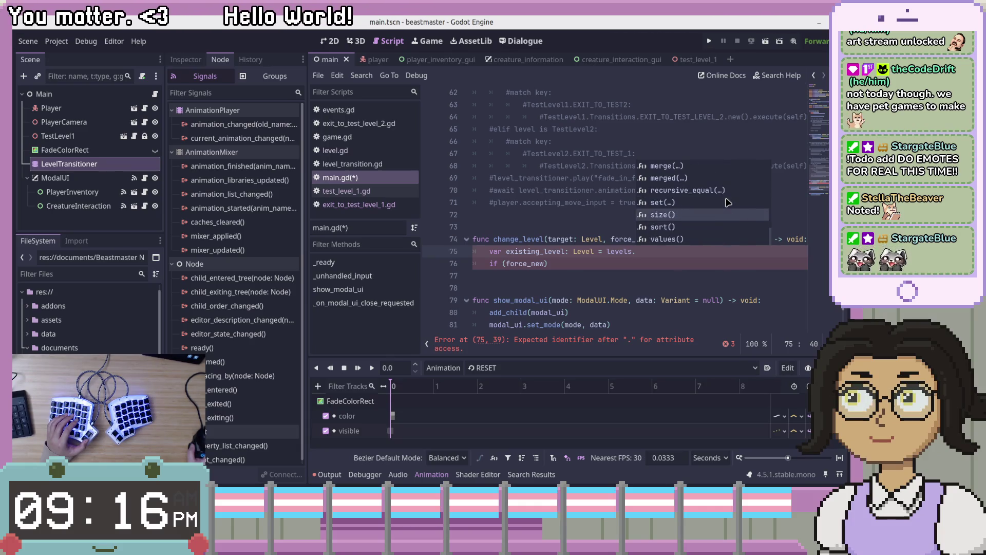
{"action": "scroll", "coordinate": [728, 200], "scroll_direction": "up", "scroll_amount": 6}
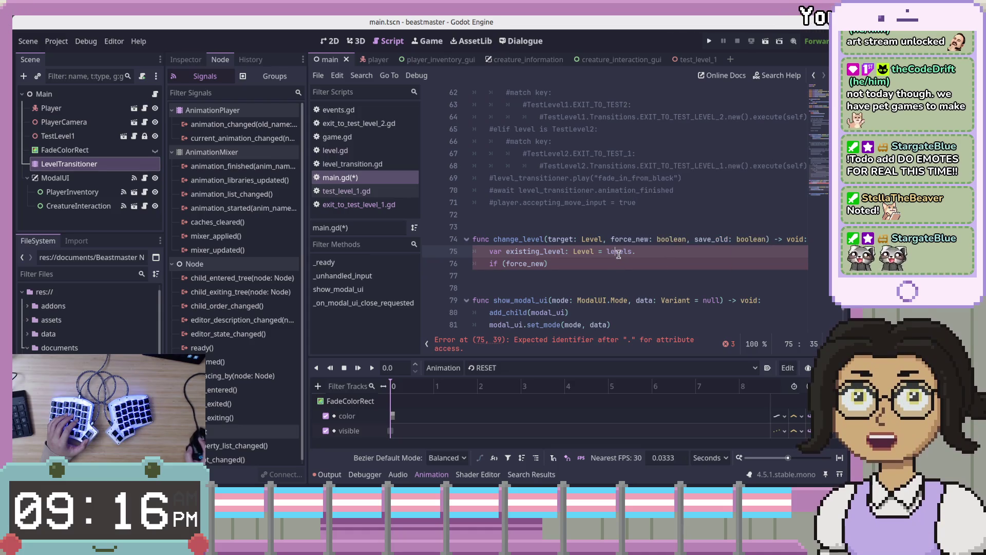
{"action": "scroll", "coordinate": [758, 257], "scroll_direction": "up", "scroll_amount": 10}
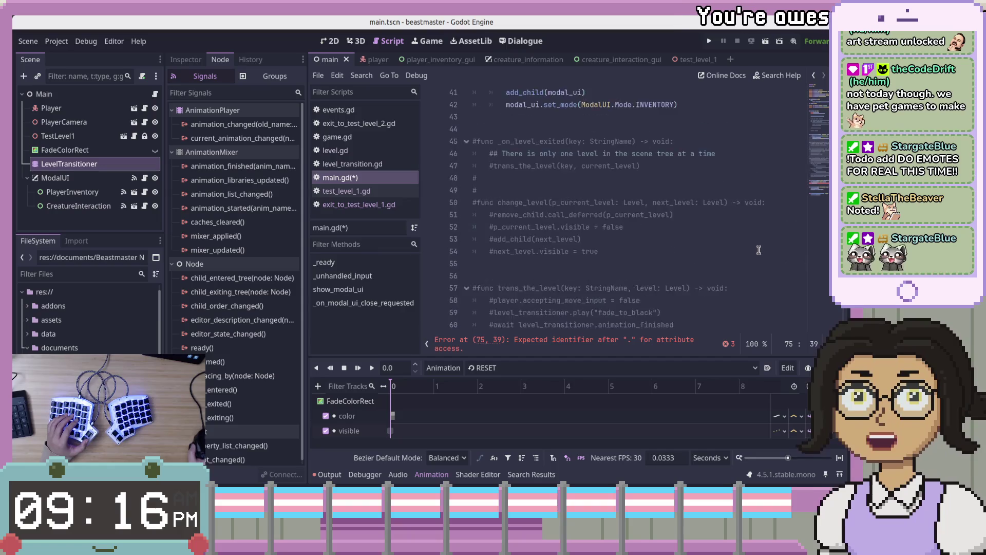
Retype the levels export on line 6 from Dictionary[StringName, Level] to Array[Level].
{"action": "scroll", "coordinate": [758, 249], "scroll_direction": "up", "scroll_amount": 4}
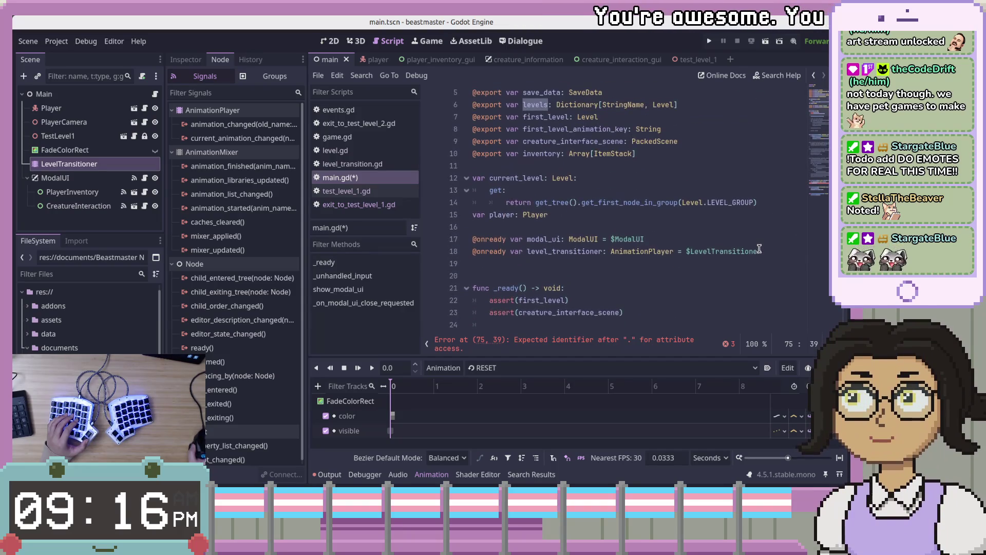
{"action": "scroll", "coordinate": [749, 247], "scroll_direction": "up", "scroll_amount": 2}
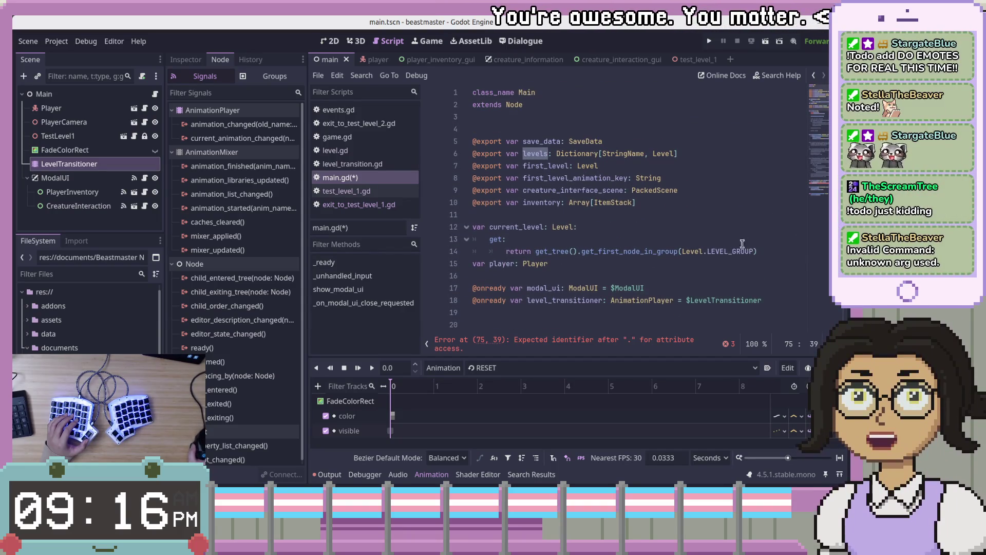
{"action": "left_click_drag", "start_coordinate": [679, 154], "coordinate": [556, 154]}
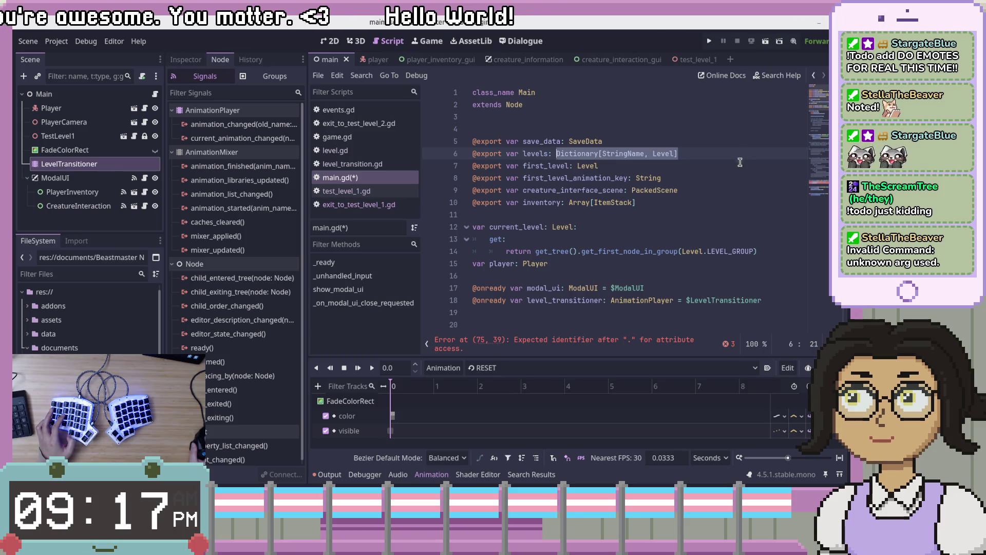
{"action": "left_click", "coordinate": [747, 156]}
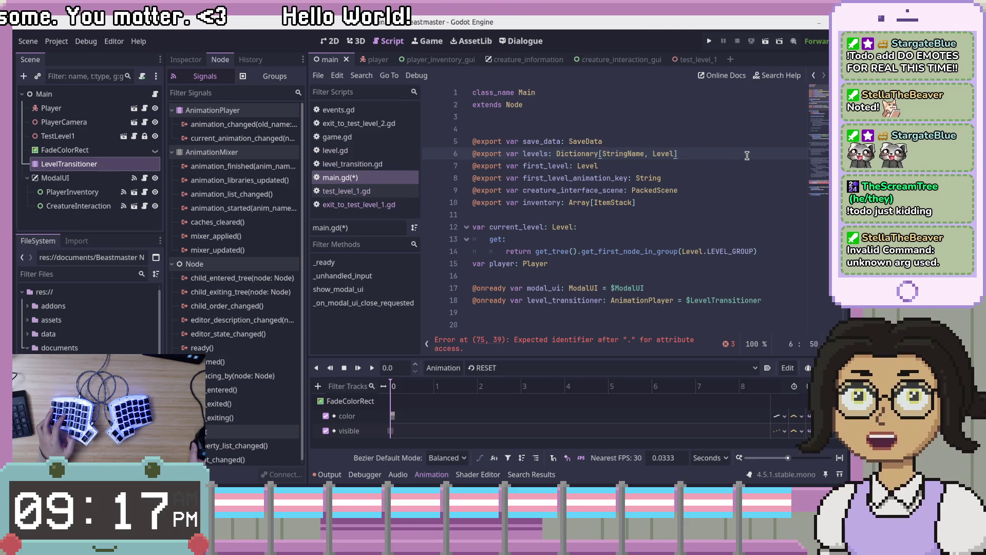
{"action": "double_click", "coordinate": [591, 155]}
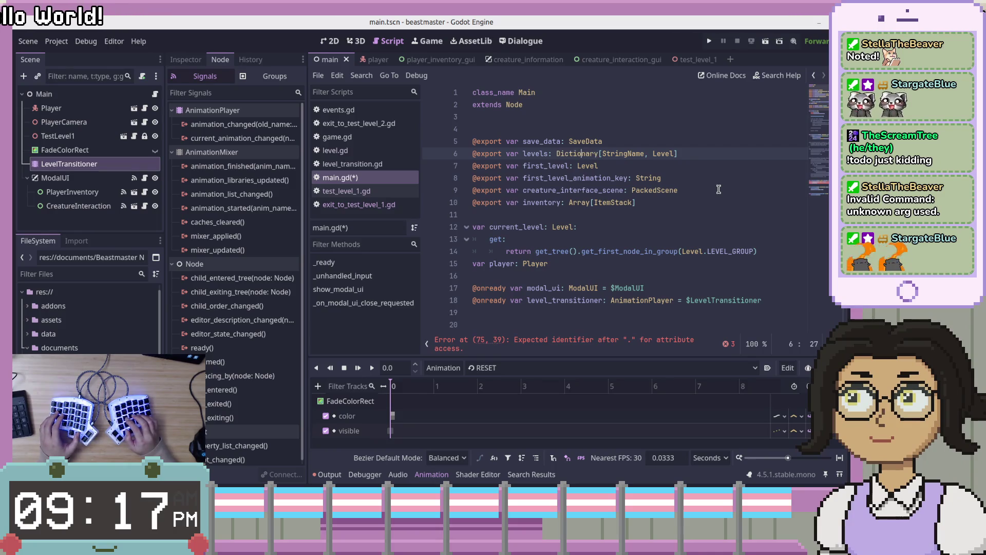
{"action": "key", "text": "Left"}
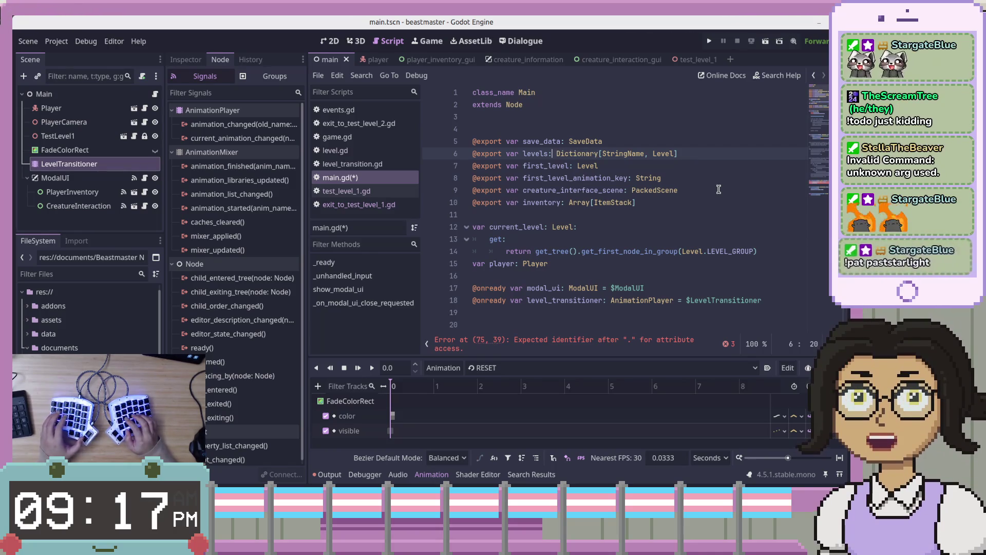
{"action": "type", "text": "y"}
{"action": "key", "text": "Right"}
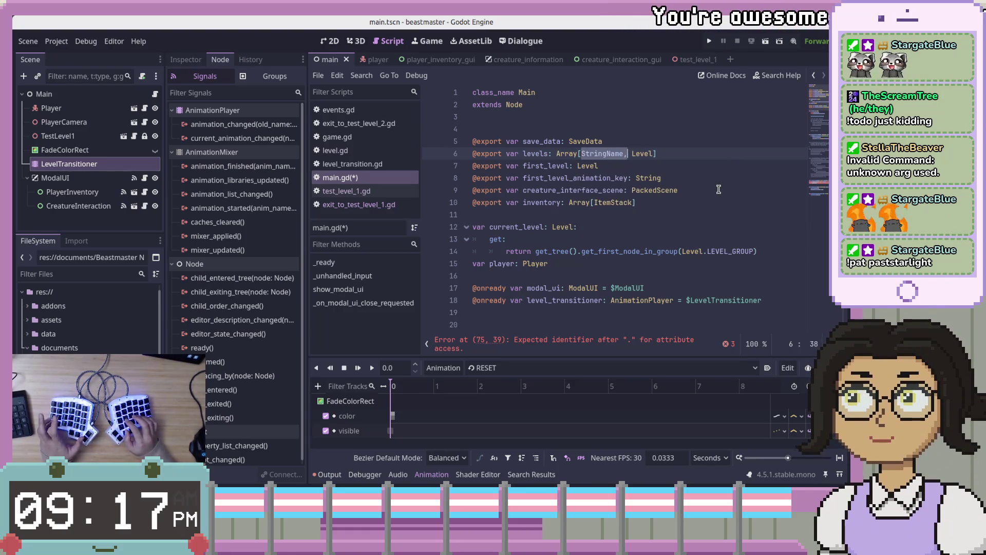
{"action": "key", "text": "BackSpace"}
{"action": "key", "text": "Delete"}
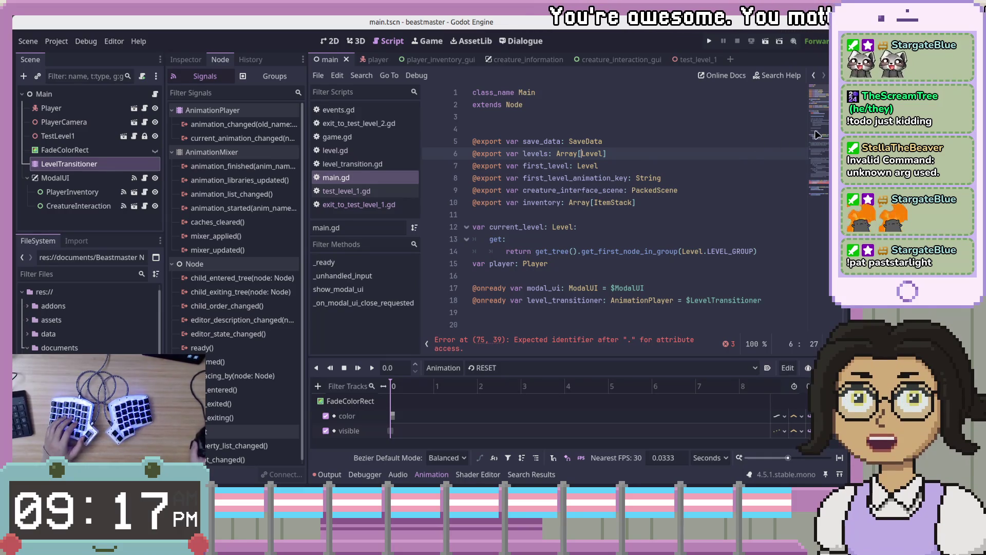
{"action": "scroll", "coordinate": [818, 134], "scroll_direction": "down", "scroll_amount": 15}
{"action": "left_click", "coordinate": [733, 235]}
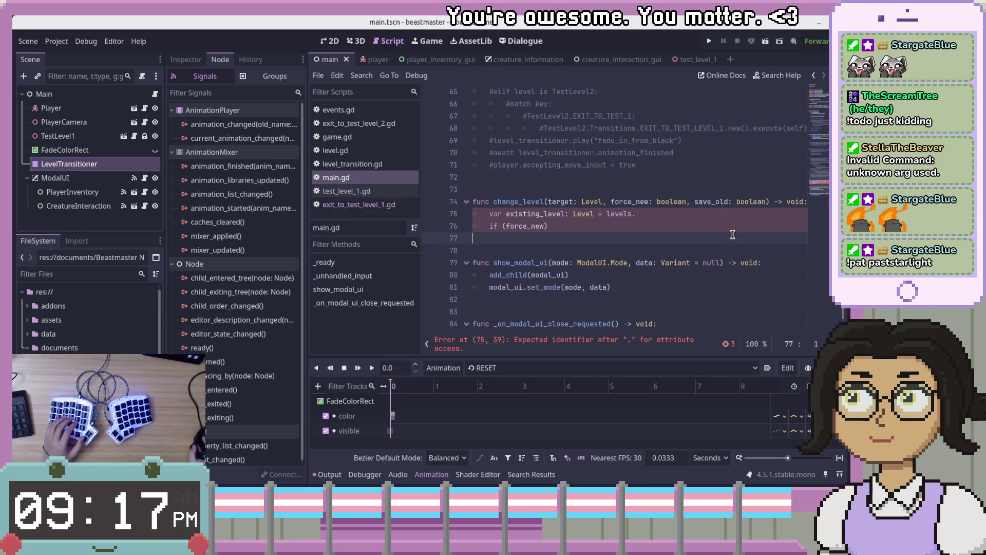
Make line 75 call levels.rfind() via autocomplete and open the Array docs for rfind.
{"action": "left_click", "coordinate": [755, 219]}
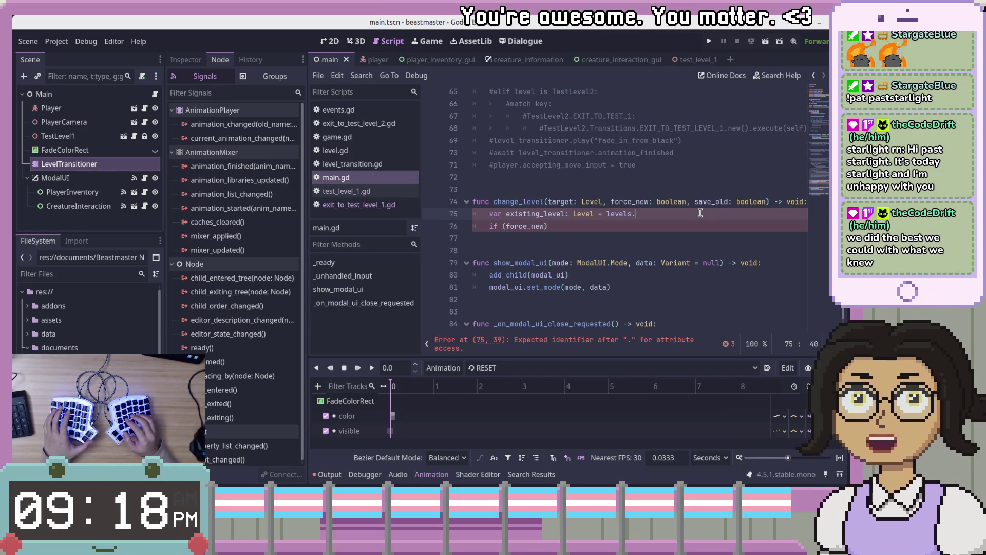
{"action": "key", "text": "Down"}
{"action": "key", "text": "Up"}
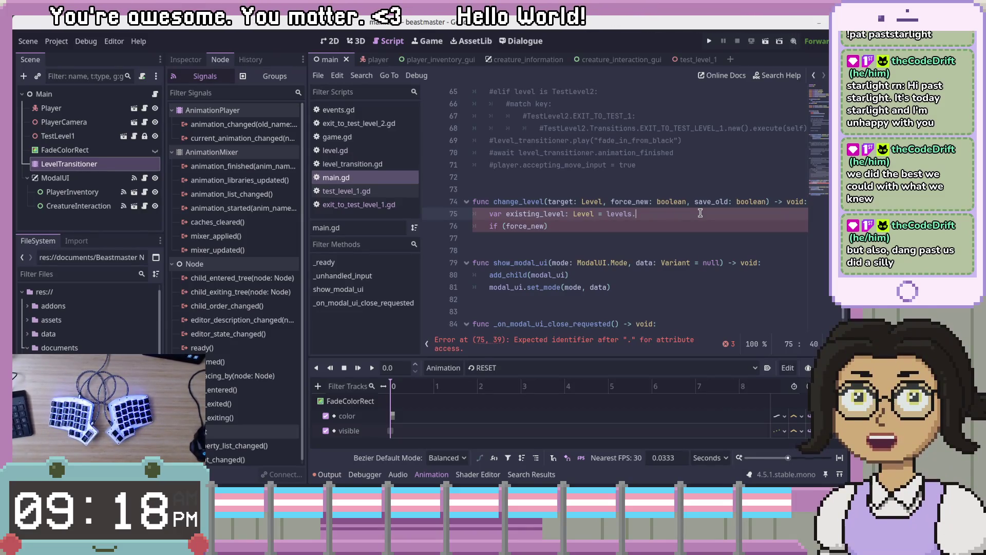
{"action": "key", "text": "BackSpace"}
{"action": "type", "text": "."}
{"action": "key", "text": "Down"}
{"action": "key", "text": "Down"}
{"action": "key", "text": "Down"}
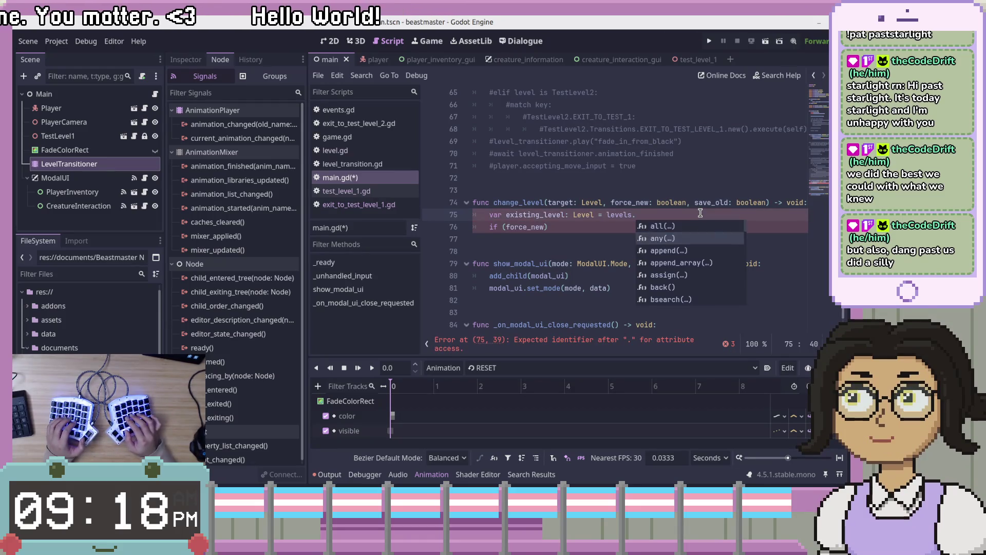
{"action": "key", "text": "Down"}
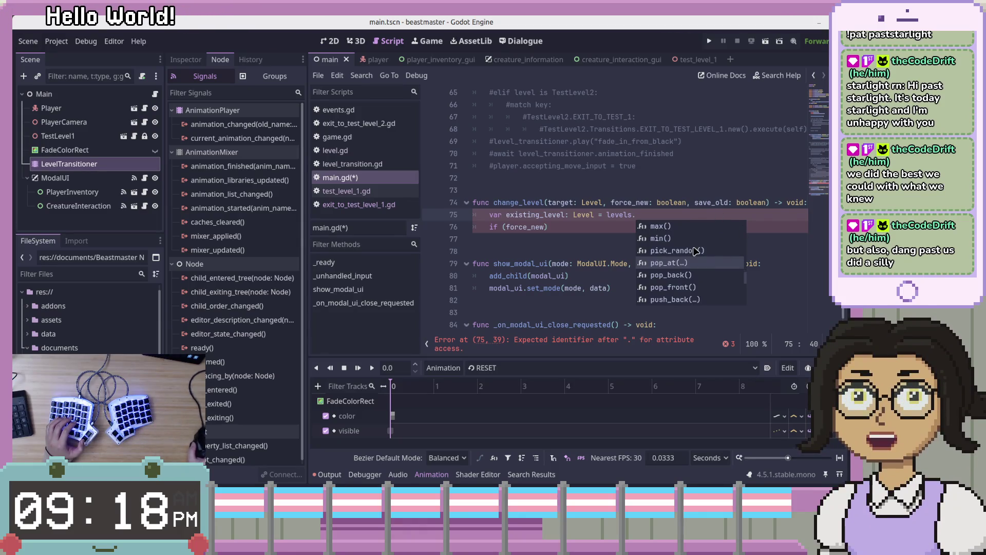
{"action": "scroll", "coordinate": [689, 267], "scroll_direction": "up", "scroll_amount": 3}
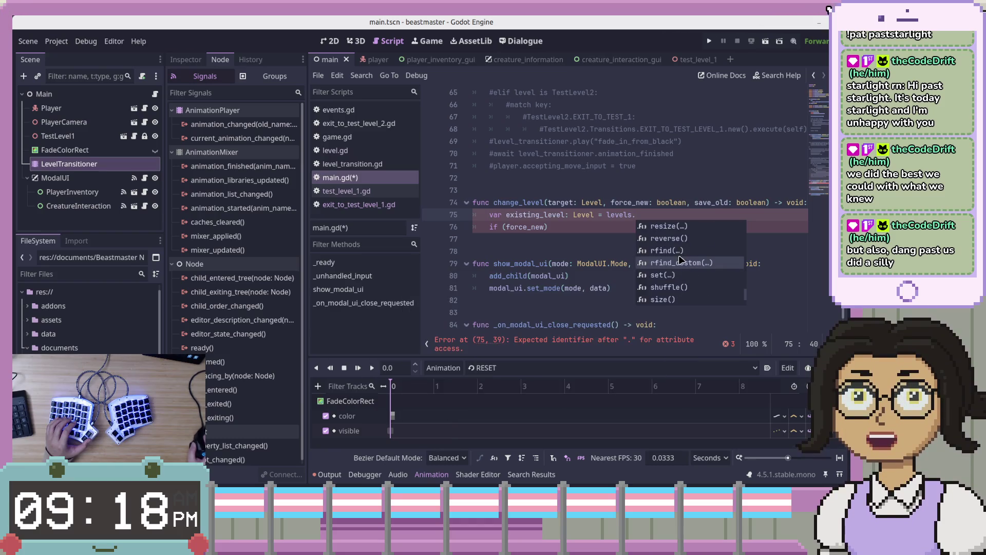
{"action": "mouse_move", "coordinate": [680, 262]}
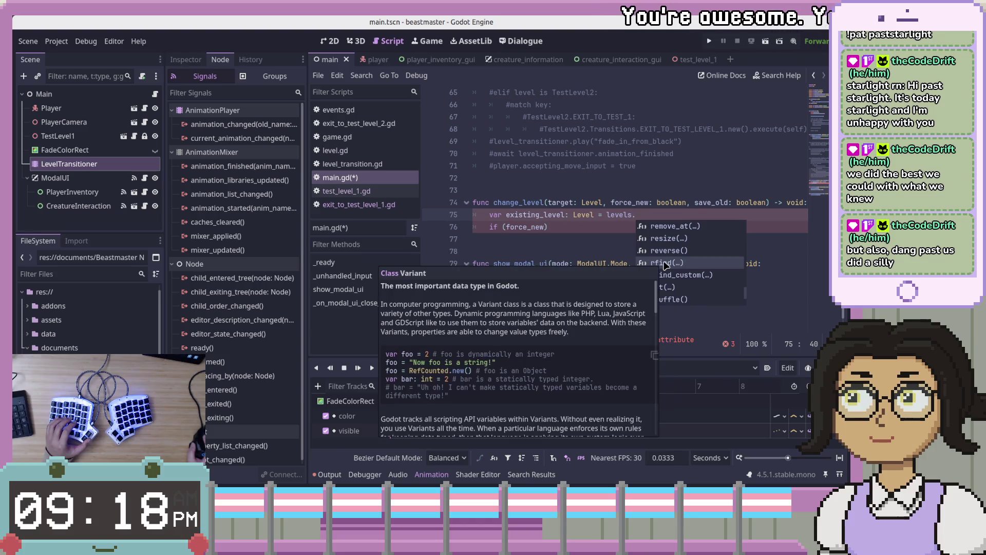
{"action": "key", "text": "Return"}
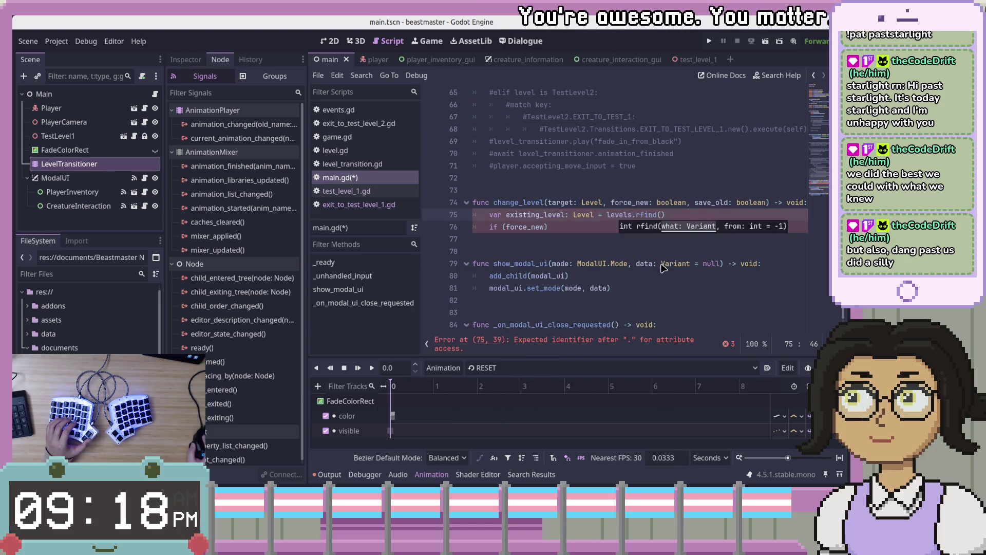
{"action": "left_click", "coordinate": [648, 215], "text": "ctrl"}
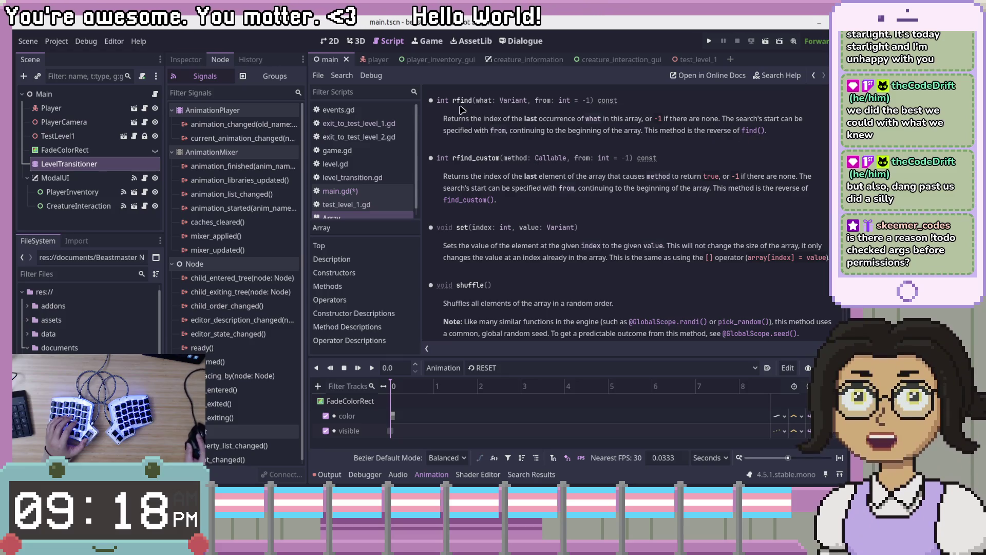
Jump from the rfind description to Array.find(), then bring up Firebot's !todo command editor.
{"action": "left_click", "coordinate": [752, 130]}
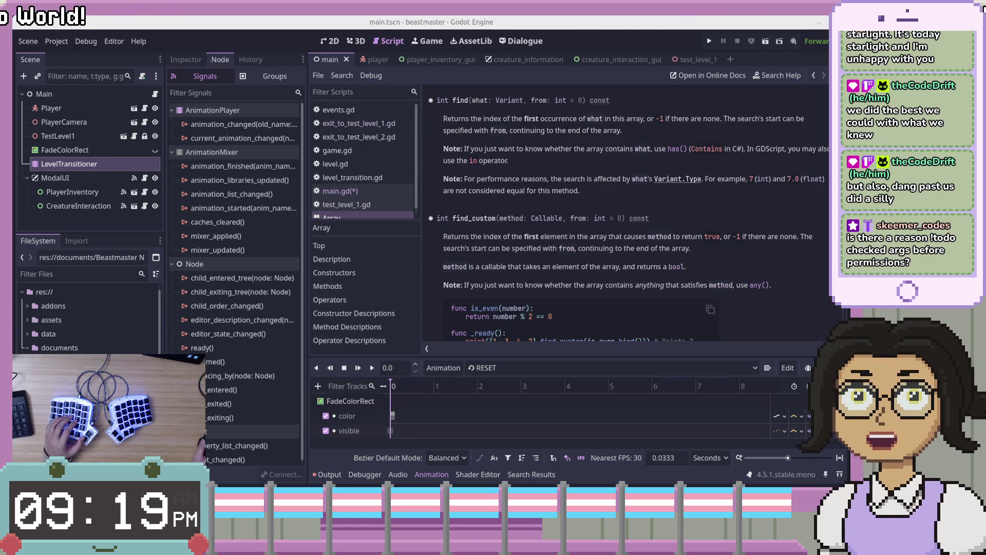
{"action": "key", "text": "alt+Tab"}
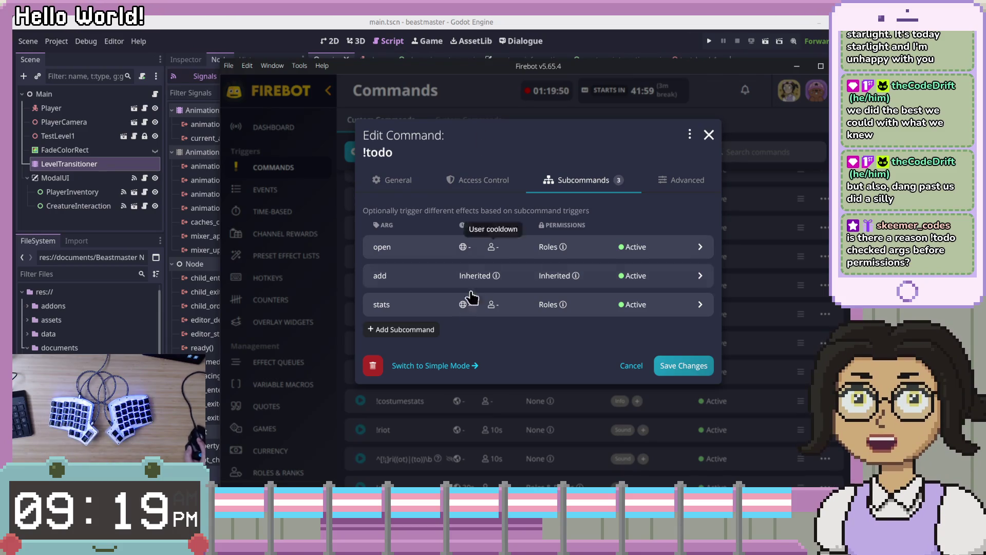
Add a Fallback-type [anything] subcommand to the !todo command.
{"action": "left_click", "coordinate": [411, 329]}
{"action": "left_click", "coordinate": [559, 180]}
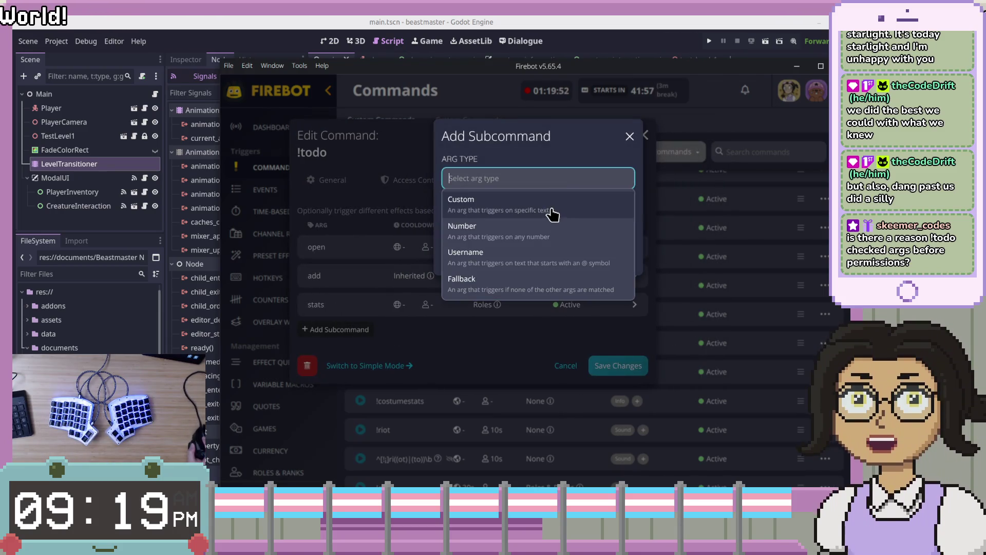
{"action": "left_click", "coordinate": [538, 290]}
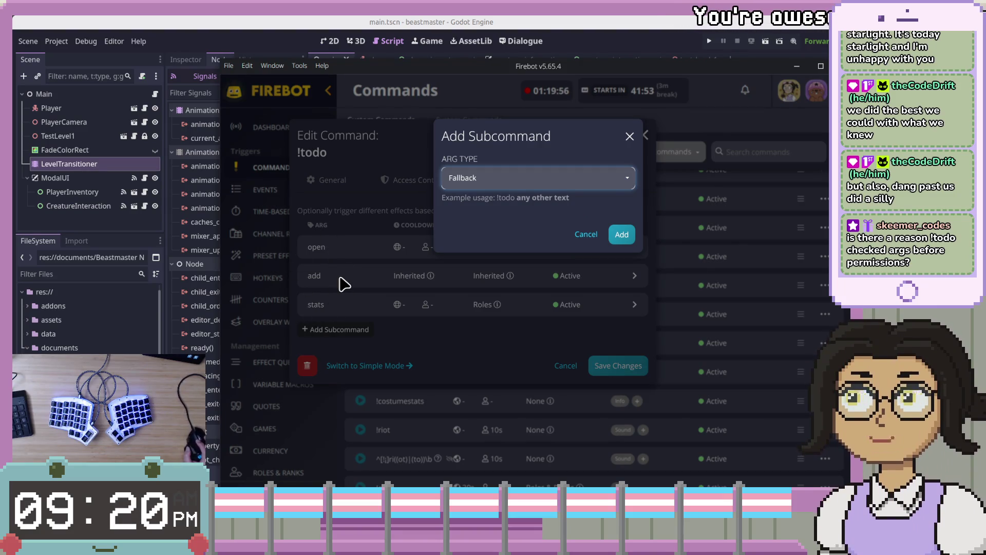
{"action": "left_click", "coordinate": [619, 235]}
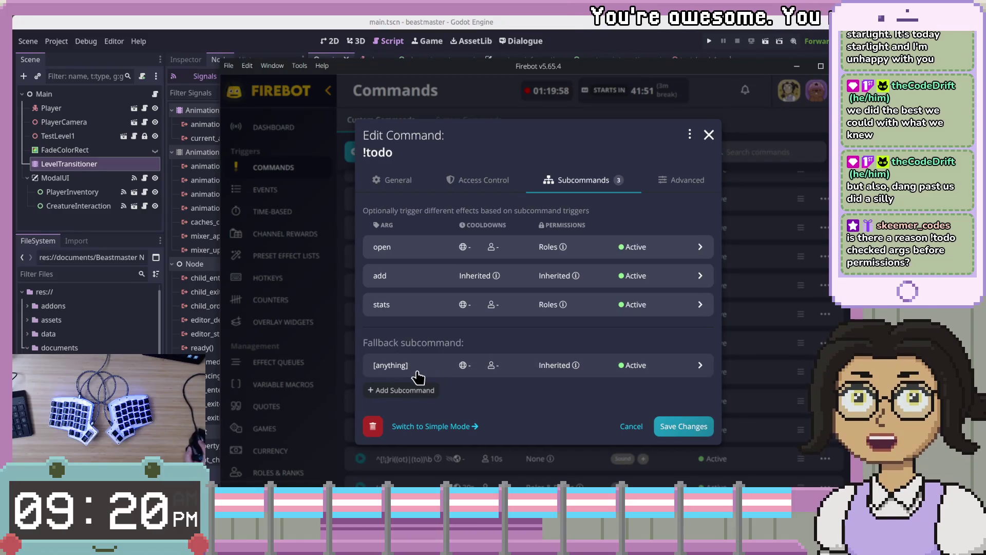
Save the !todo command and move the Firebot window onto the other screen.
{"action": "left_click", "coordinate": [683, 367]}
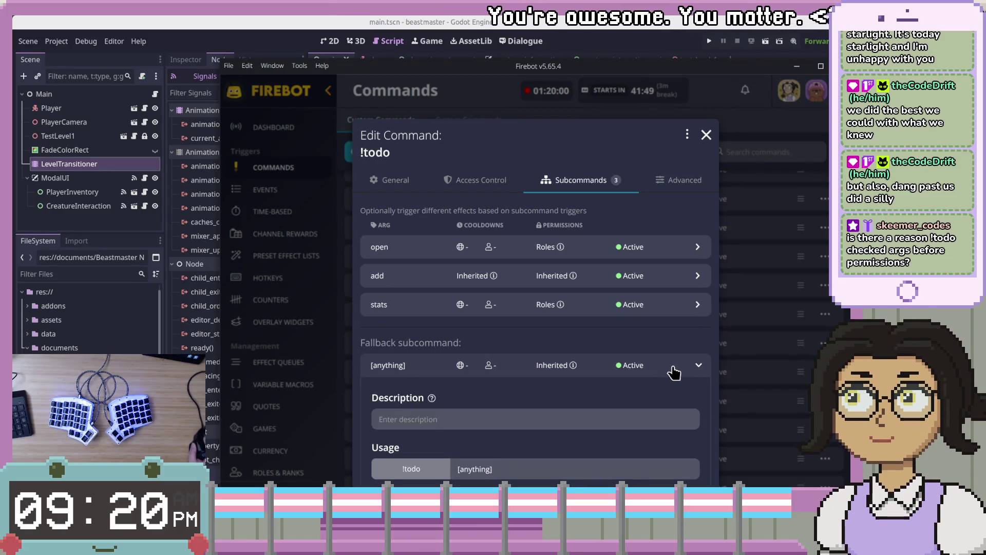
{"action": "left_click", "coordinate": [675, 373]}
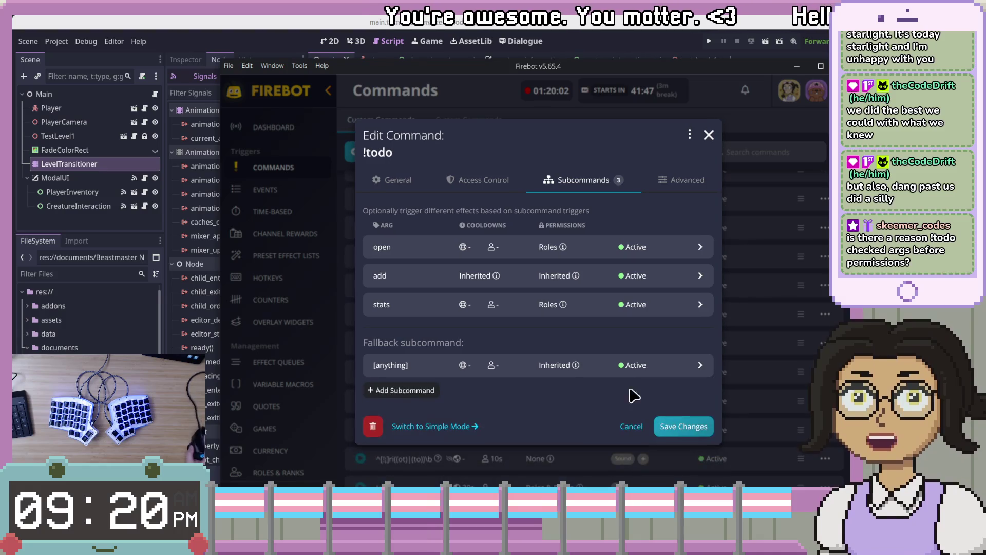
{"action": "left_click", "coordinate": [663, 373]}
{"action": "key", "text": "Escape"}
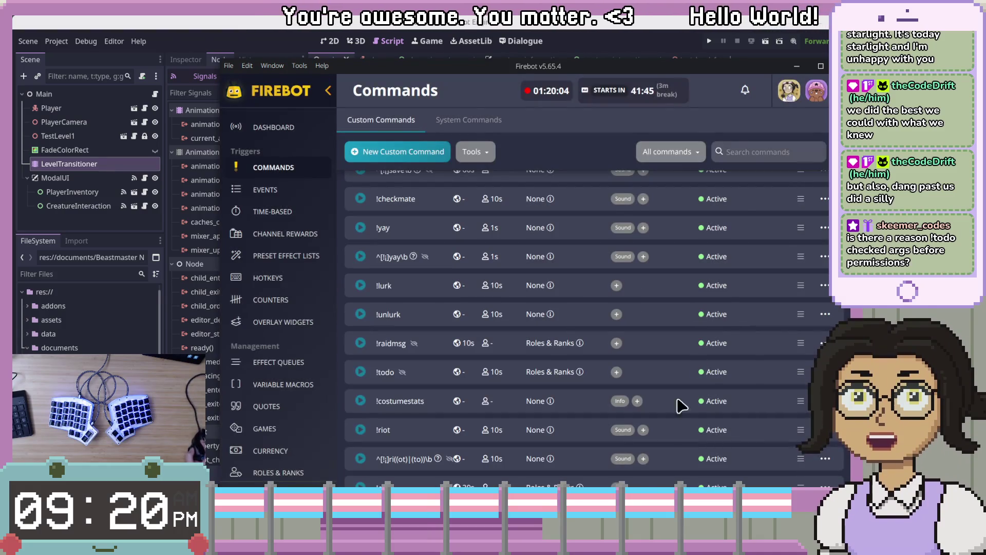
{"action": "left_click_drag", "start_coordinate": [611, 59], "coordinate": [985, 60]}
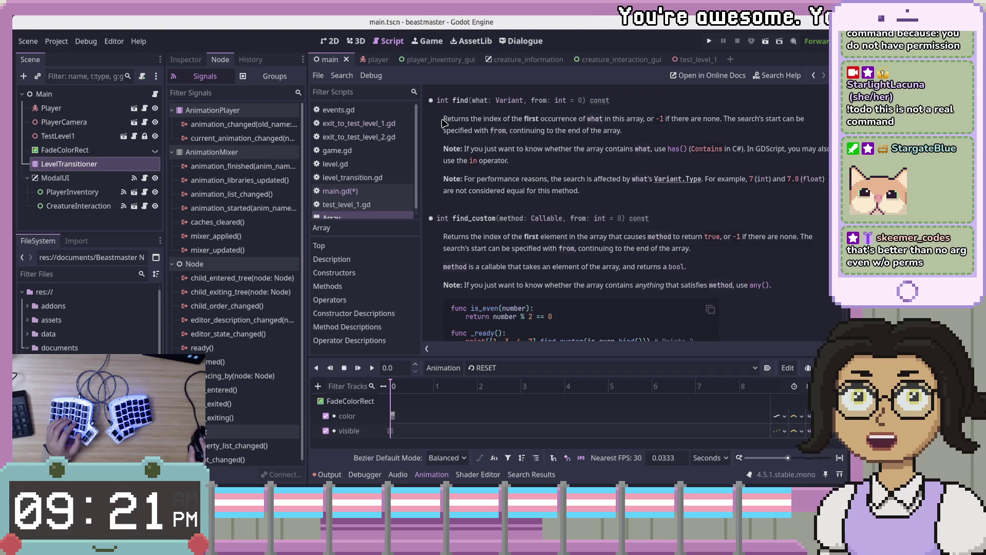
Select the find() description paragraph in the Array reference.
{"action": "left_click_drag", "start_coordinate": [489, 125], "coordinate": [628, 141]}
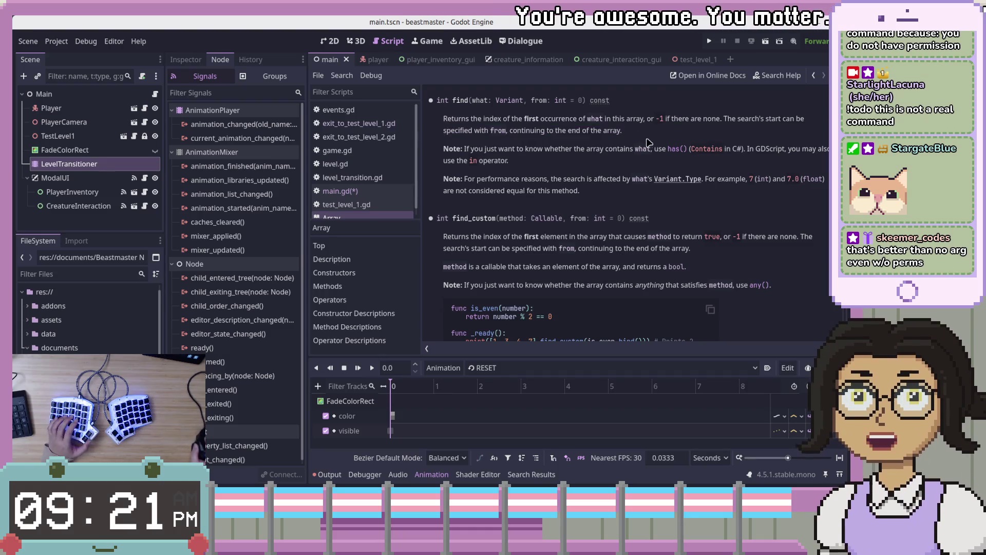
{"action": "left_click", "coordinate": [440, 125]}
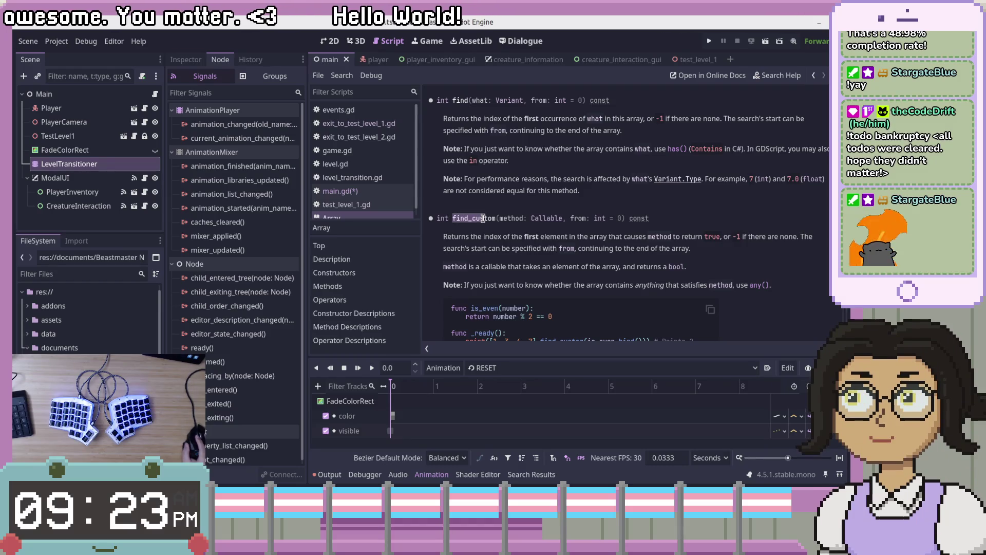
Scroll the Array reference down to rfind() and rfind_custom(), then back up to map(), max() and min().
{"action": "scroll", "coordinate": [487, 223], "scroll_direction": "down", "scroll_amount": 3}
{"action": "scroll", "coordinate": [486, 223], "scroll_direction": "down", "scroll_amount": 10}
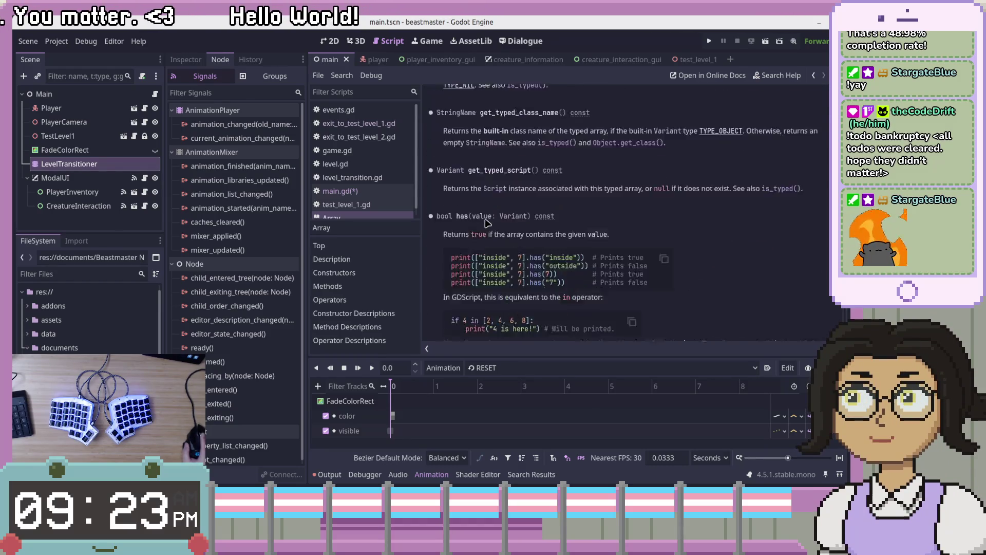
{"action": "scroll", "coordinate": [487, 223], "scroll_direction": "down", "scroll_amount": 15}
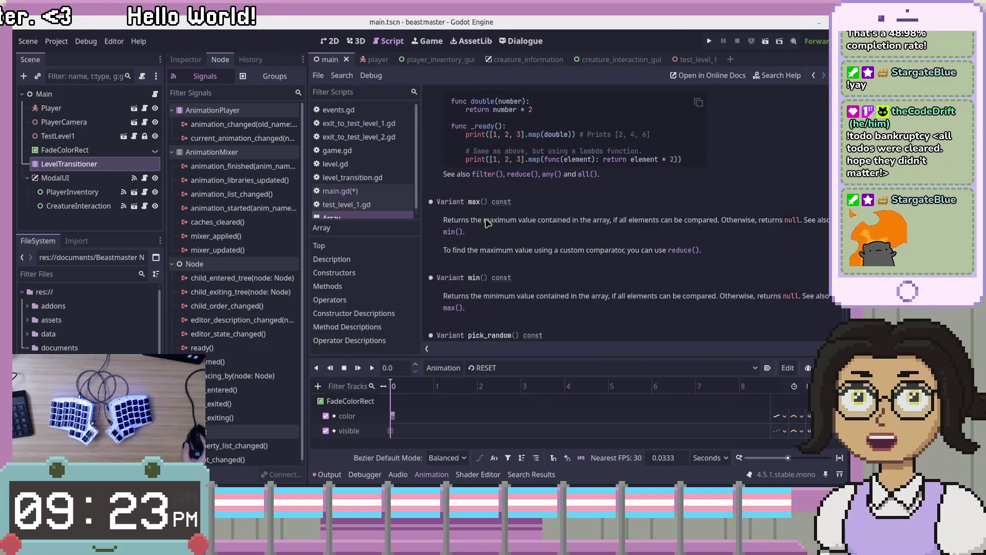
{"action": "scroll", "coordinate": [487, 222], "scroll_direction": "down", "scroll_amount": 10}
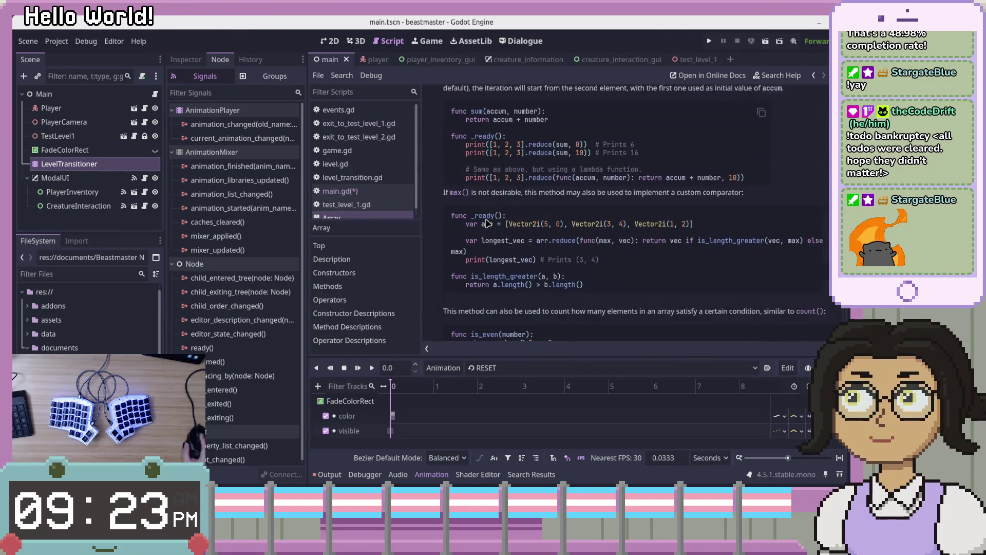
{"action": "scroll", "coordinate": [486, 223], "scroll_direction": "down", "scroll_amount": 10}
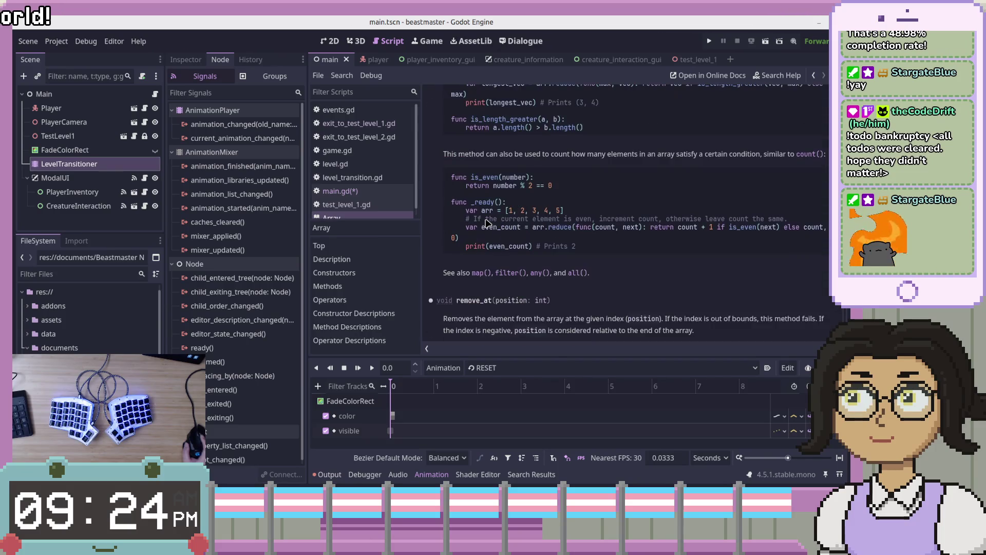
{"action": "scroll", "coordinate": [487, 223], "scroll_direction": "down", "scroll_amount": 8}
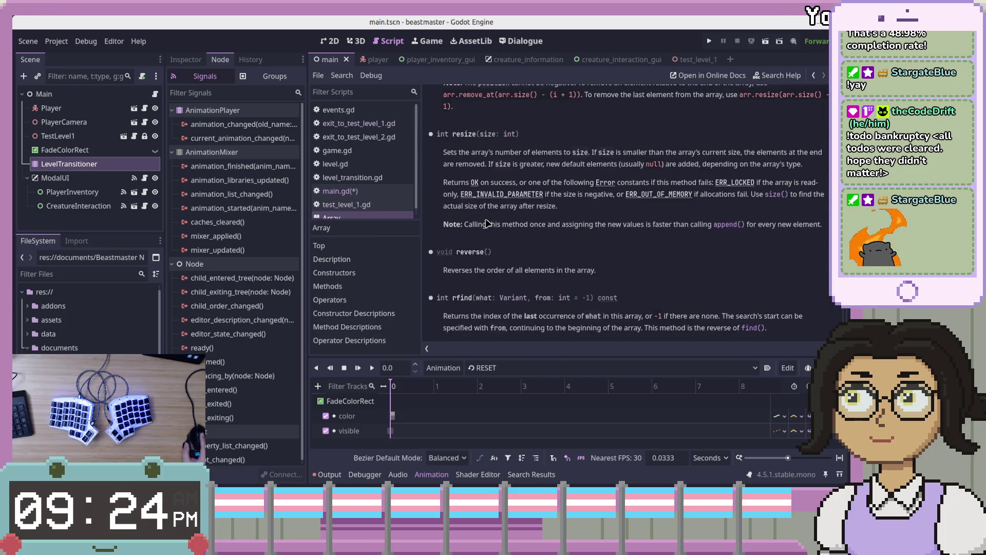
{"action": "scroll", "coordinate": [487, 223], "scroll_direction": "down", "scroll_amount": 5}
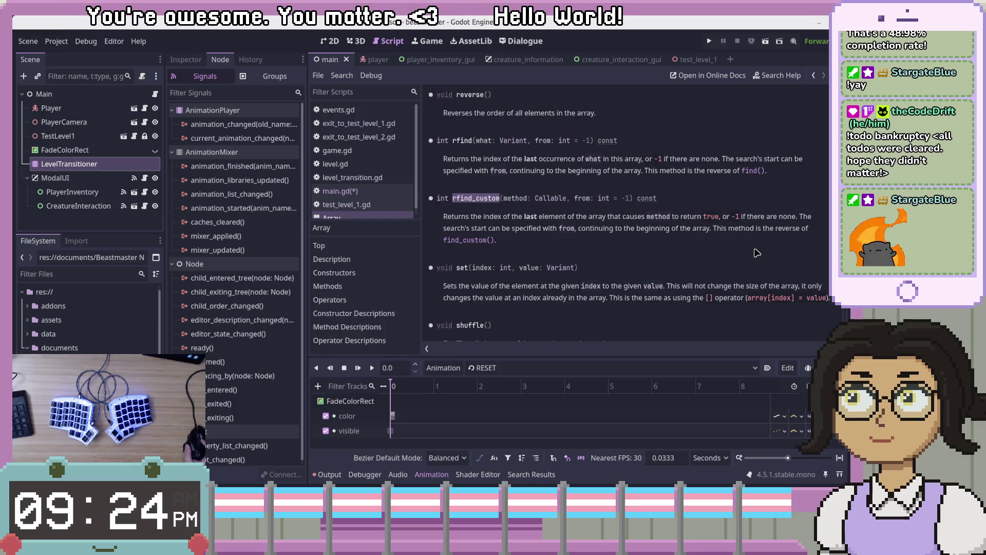
{"action": "scroll", "coordinate": [757, 252], "scroll_direction": "up", "scroll_amount": 3}
{"action": "scroll", "coordinate": [756, 252], "scroll_direction": "down", "scroll_amount": 2}
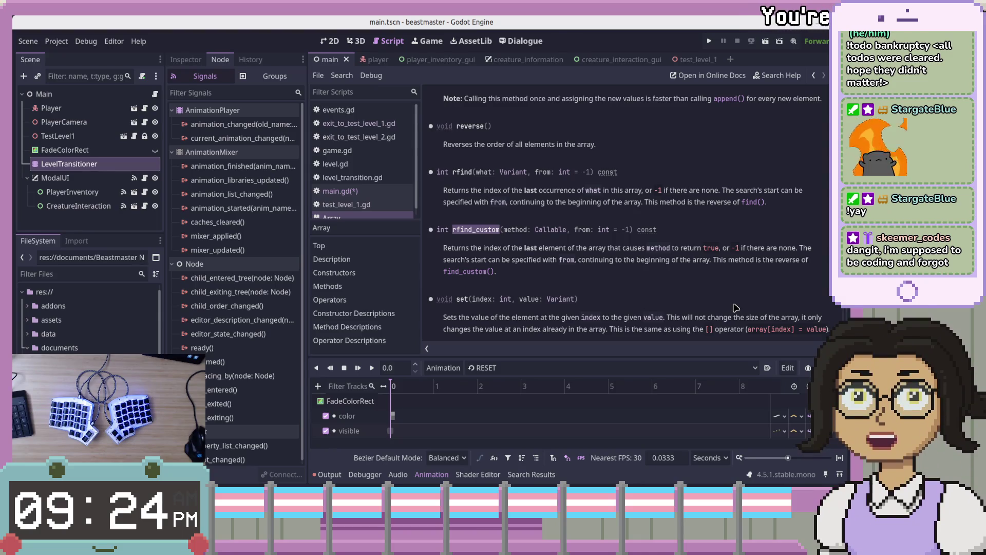
{"action": "scroll", "coordinate": [725, 280], "scroll_direction": "up", "scroll_amount": 3}
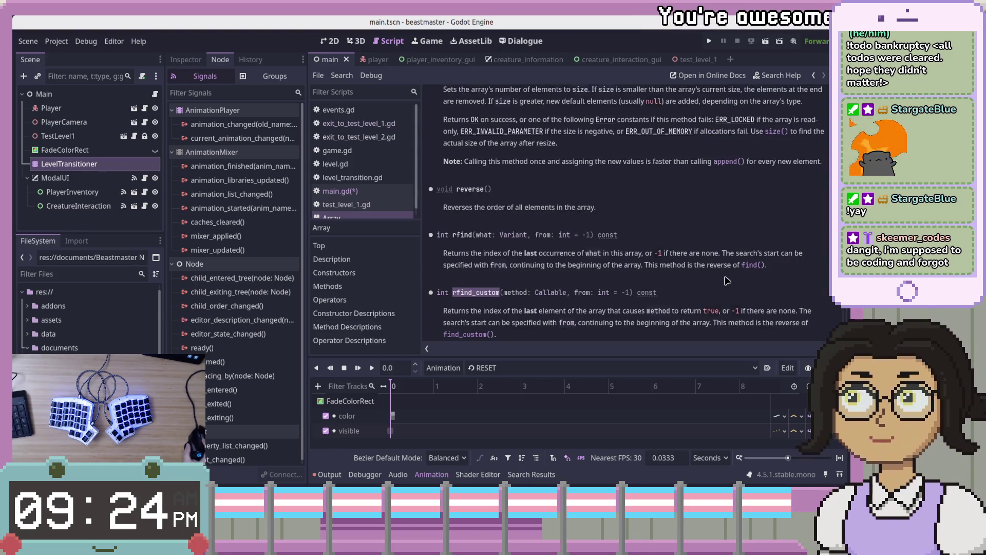
{"action": "scroll", "coordinate": [797, 296], "scroll_direction": "up", "scroll_amount": 15}
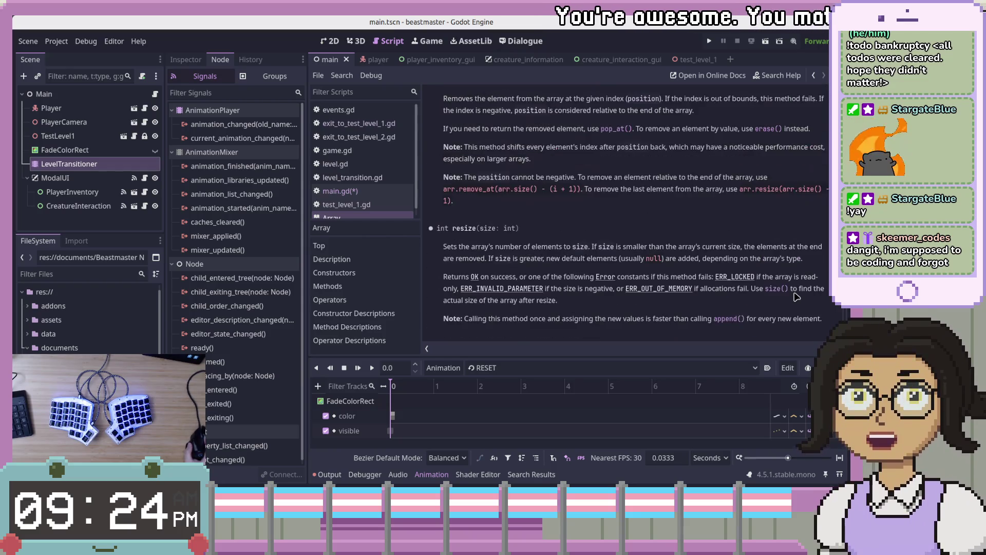
{"action": "scroll", "coordinate": [797, 297], "scroll_direction": "down", "scroll_amount": 2}
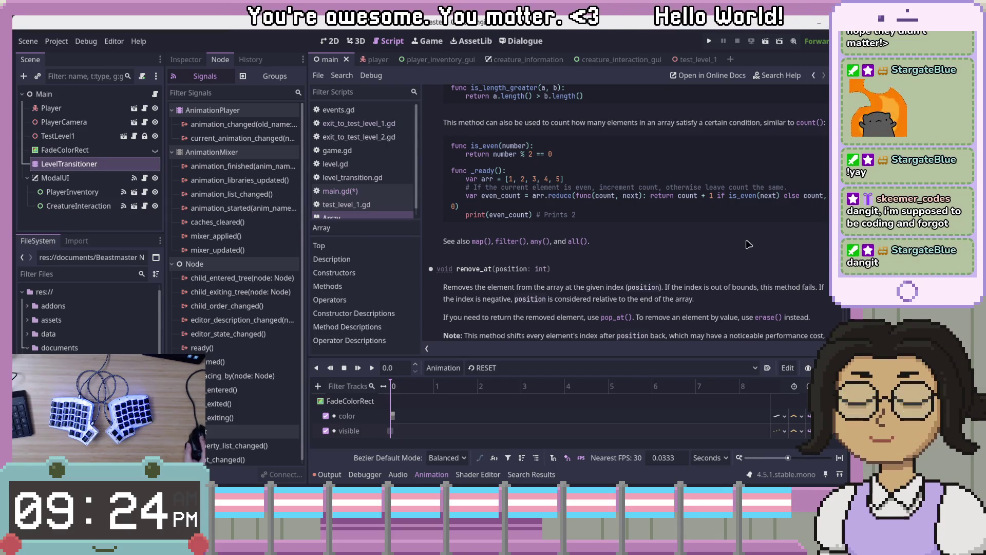
{"action": "scroll", "coordinate": [752, 259], "scroll_direction": "up", "scroll_amount": 2}
{"action": "scroll", "coordinate": [753, 259], "scroll_direction": "up", "scroll_amount": 10}
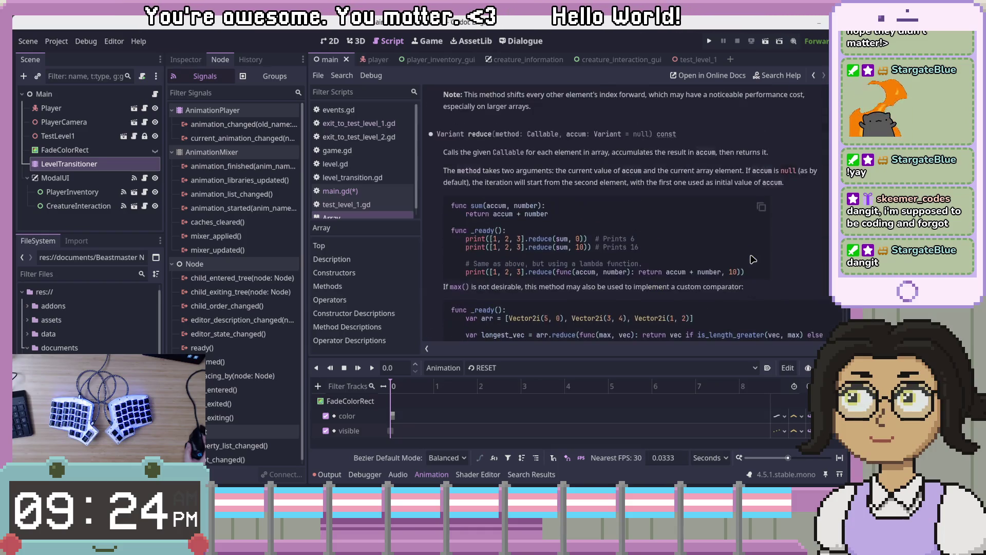
{"action": "scroll", "coordinate": [753, 259], "scroll_direction": "up", "scroll_amount": 10}
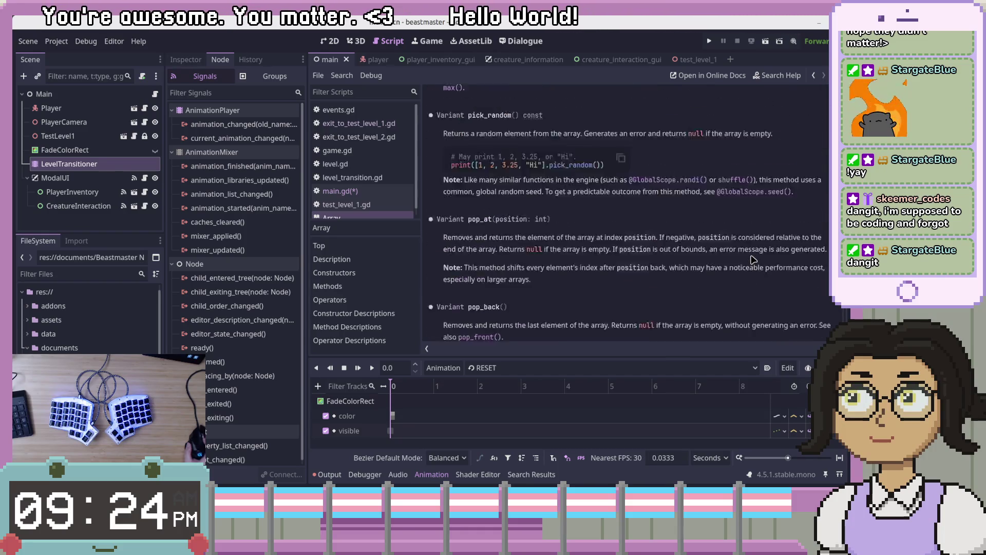
{"action": "scroll", "coordinate": [752, 259], "scroll_direction": "up", "scroll_amount": 10}
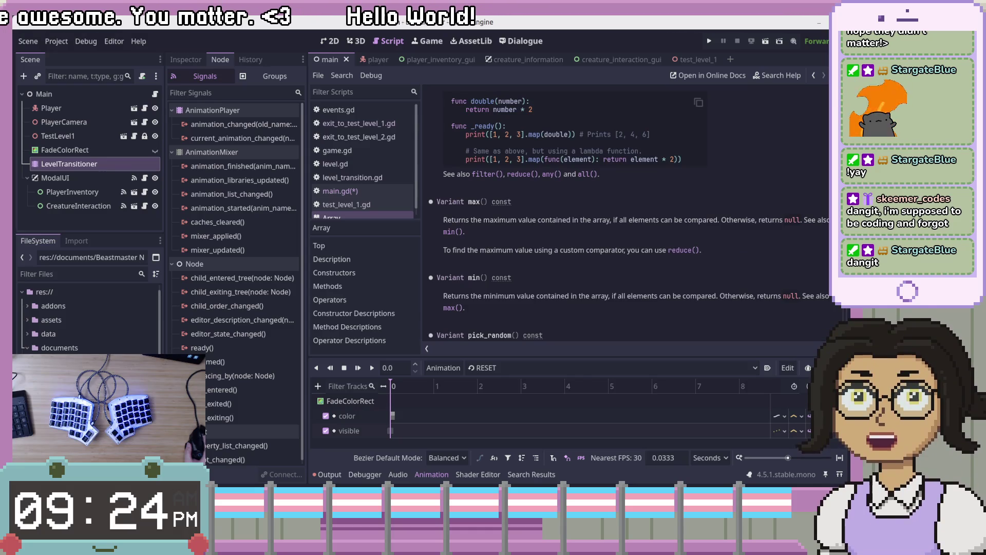
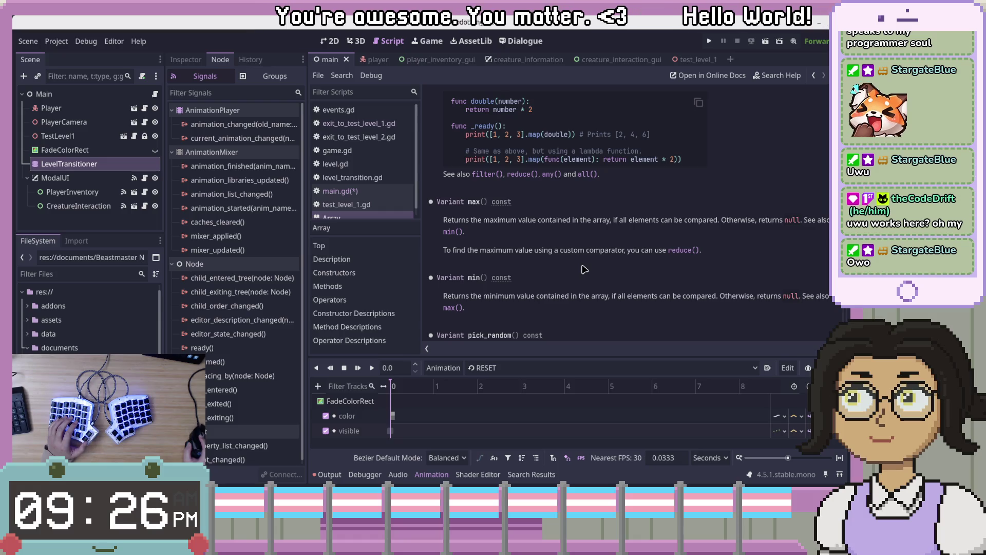
Return from the Array docs to main.gd and place the caret after the force_new condition.
{"action": "scroll", "coordinate": [631, 306], "scroll_direction": "up", "scroll_amount": 5}
{"action": "scroll", "coordinate": [775, 309], "scroll_direction": "down", "scroll_amount": 3}
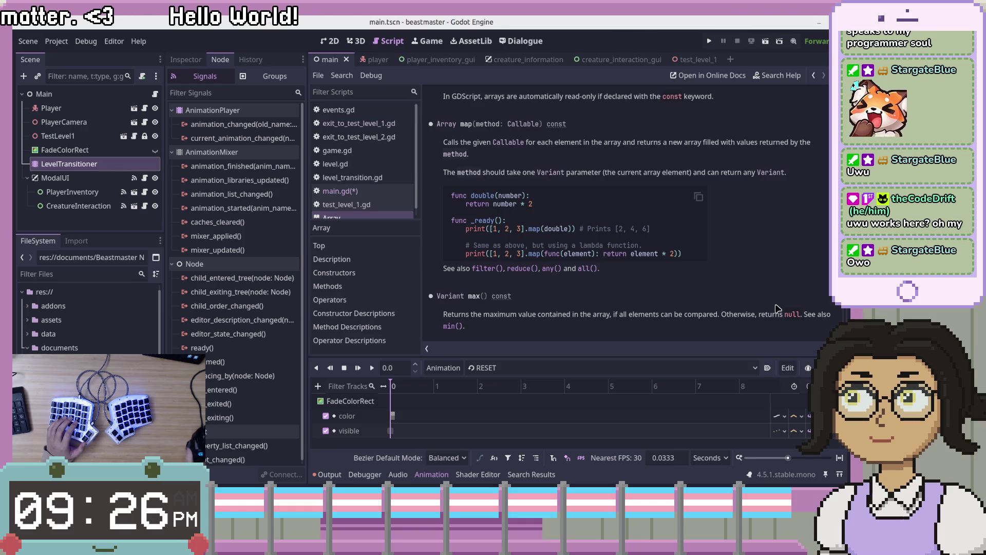
{"action": "left_click", "coordinate": [384, 195]}
{"action": "left_click", "coordinate": [650, 229]}
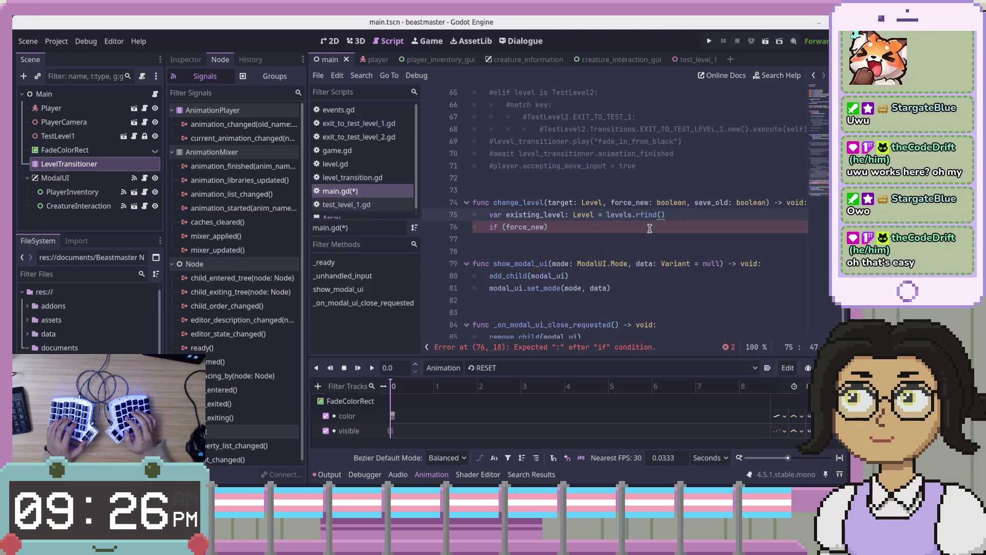
Replace rfind with find_custom on the existing_level line.
{"action": "key", "text": "Up"}
{"action": "key", "text": "End"}
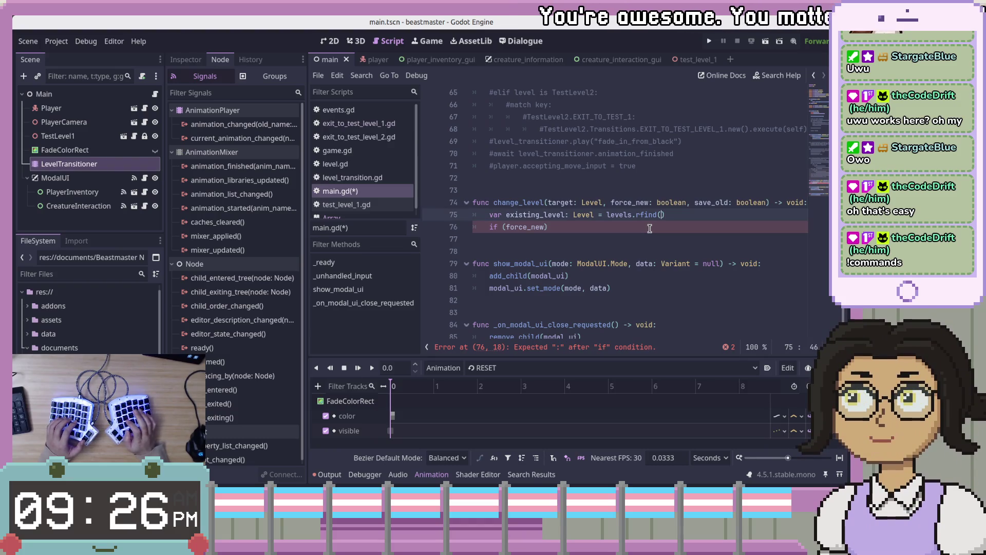
{"action": "key", "text": "Left"}
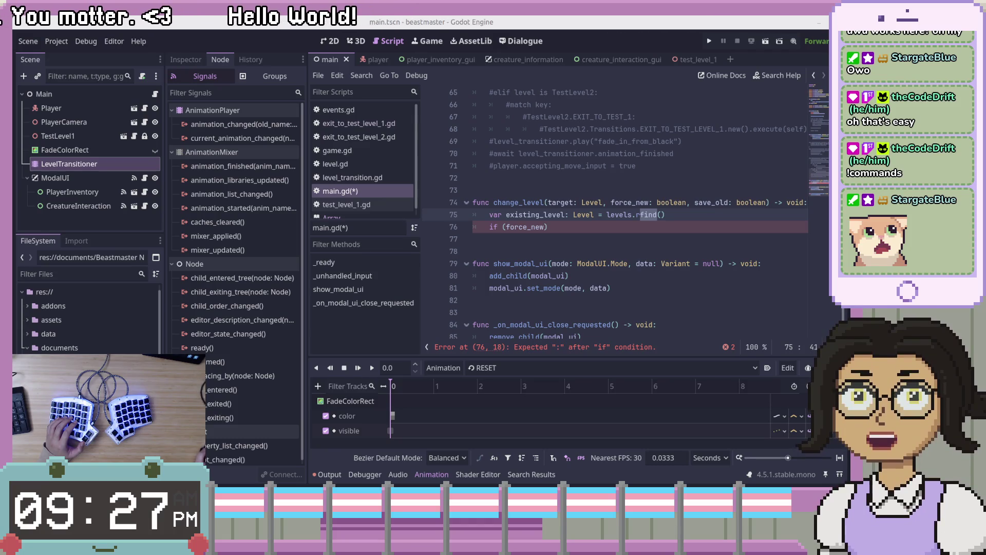
{"action": "left_click", "coordinate": [666, 216]}
{"action": "type", "text": "_"}
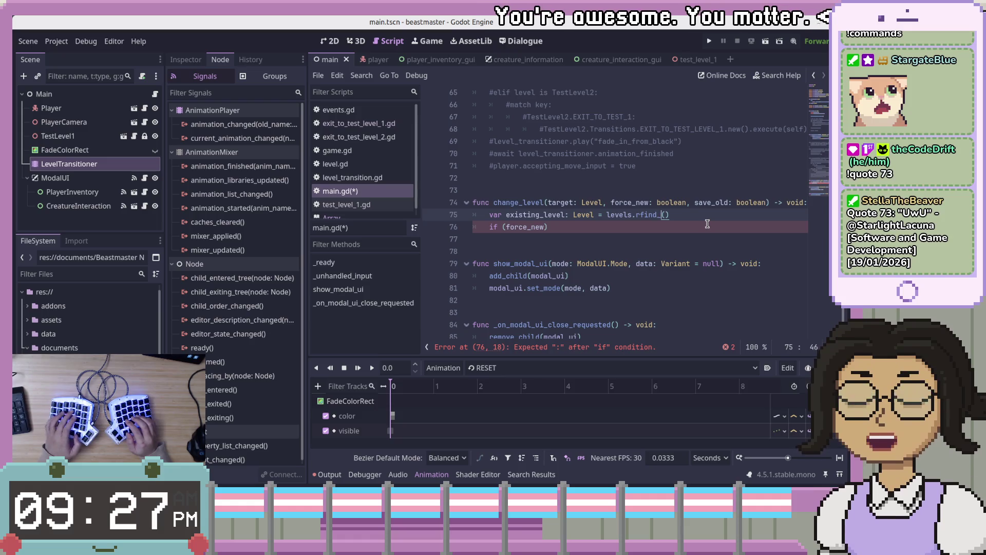
{"action": "key", "text": "BackSpace"}
{"action": "key", "text": "BackSpace"}
{"action": "key", "text": "BackSpace"}
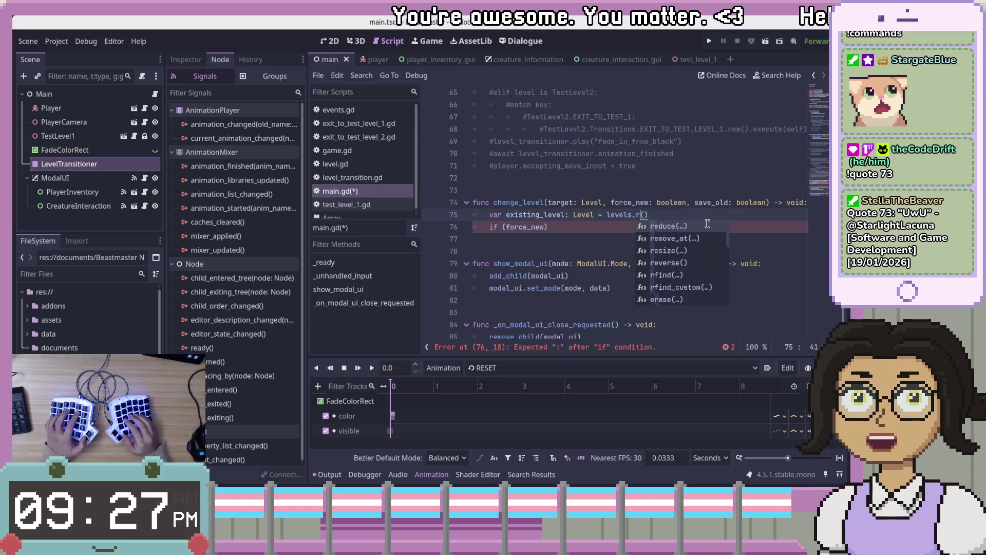
{"action": "type", "text": "fin"}
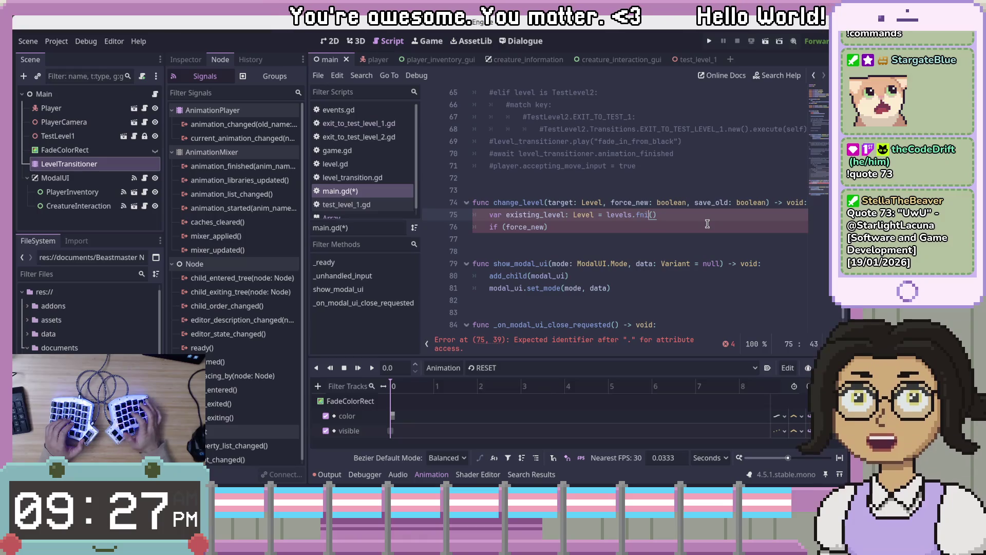
{"action": "type", "text": "d_cudst"}
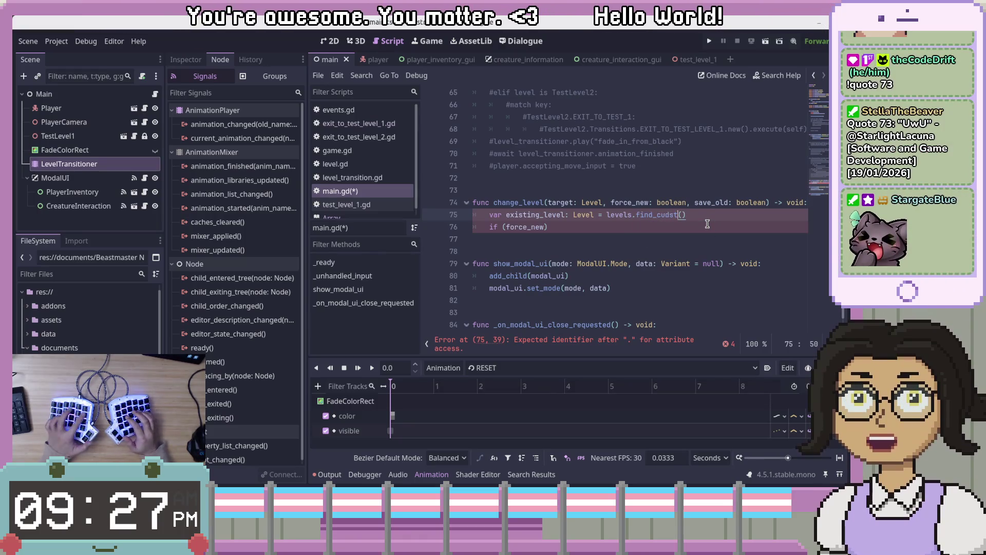
{"action": "key", "text": "BackSpace"}
{"action": "type", "text": "stom"}
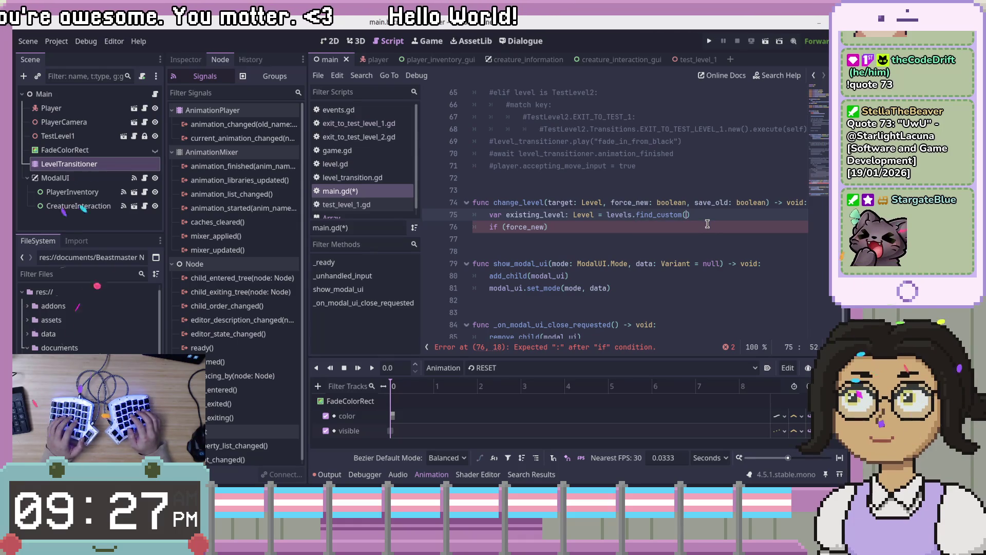
Begin an inline func lambda inside the find_custom parentheses.
{"action": "key", "text": "BackSpace"}
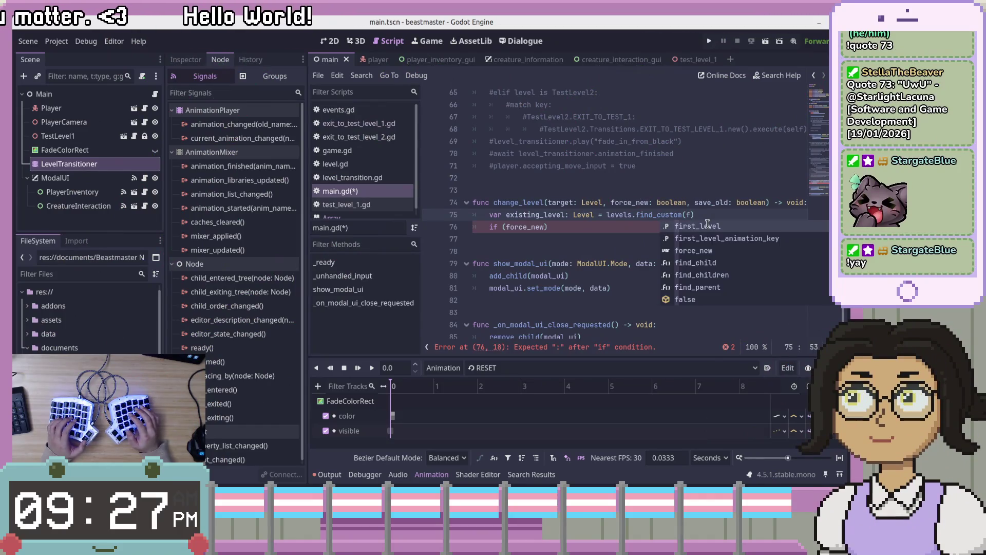
{"action": "key", "text": "BackSpace"}
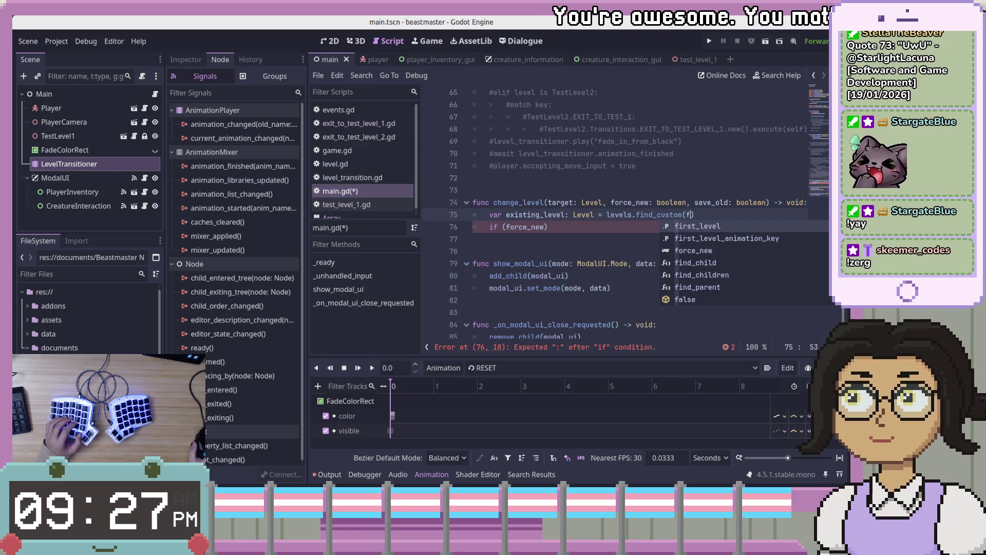
{"action": "key", "text": "Escape"}
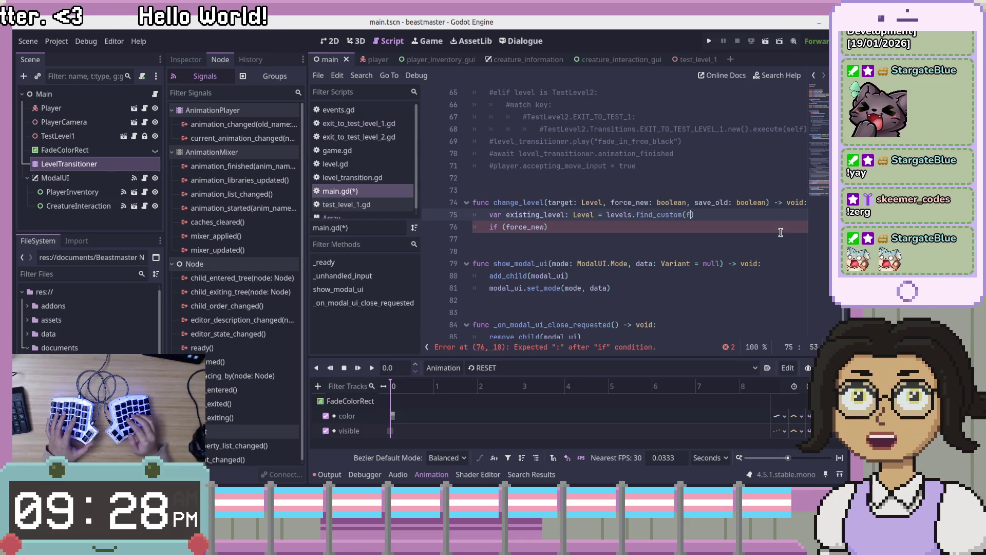
{"action": "type", "text": "iu"}
{"action": "key", "text": "BackSpace"}
{"action": "key", "text": "BackSpace"}
{"action": "type", "text": "unc("}
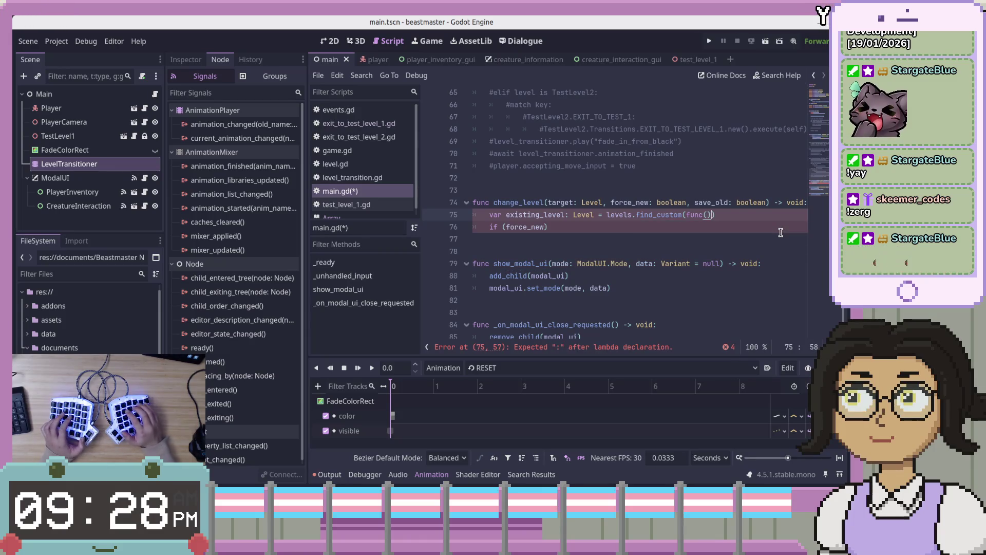
{"action": "type", "text": ":"}
Split the find_custom lambda across lines with an item parameter and indented body, then open Search Help.
{"action": "key", "text": "Return"}
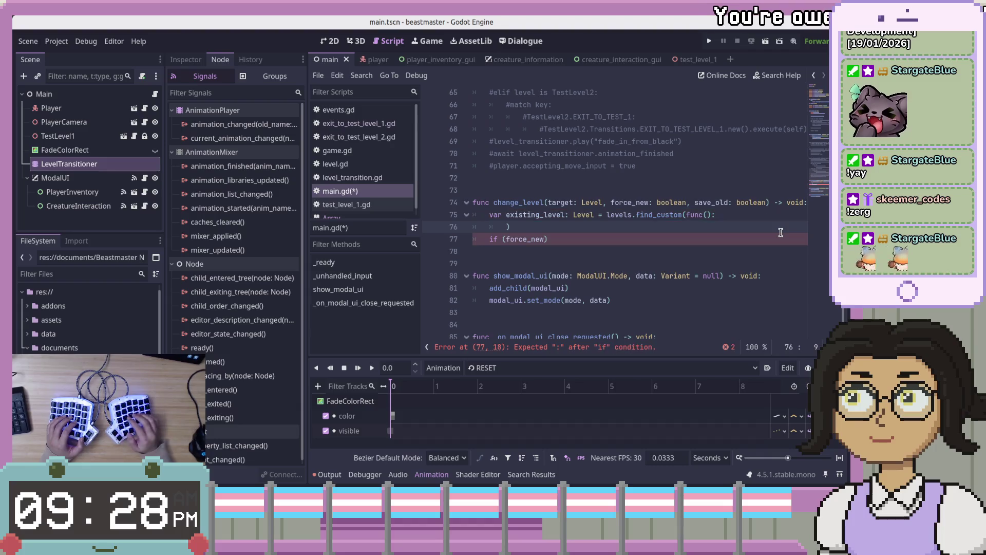
{"action": "key", "text": "Return"}
{"action": "key", "text": "Up"}
{"action": "key", "text": "Up"}
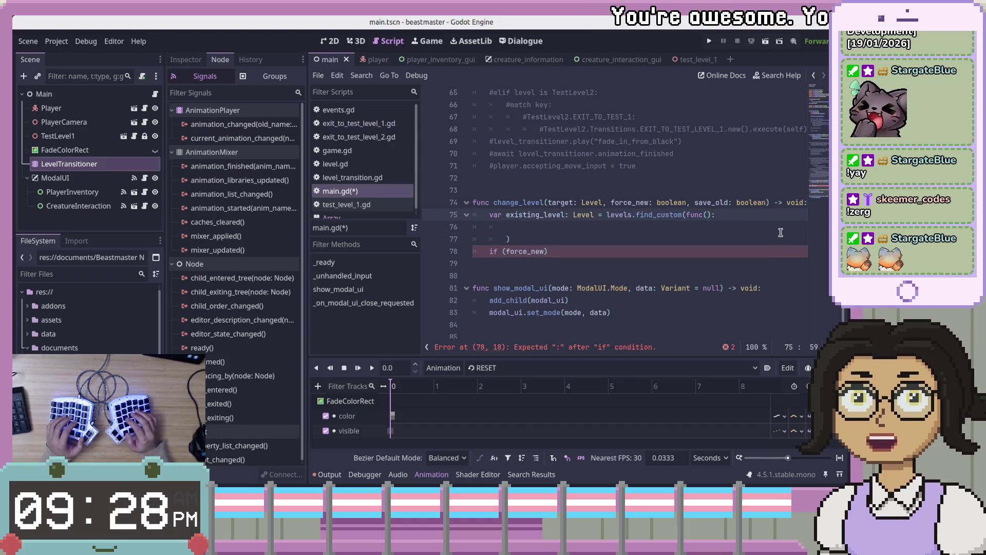
{"action": "key", "text": "Down"}
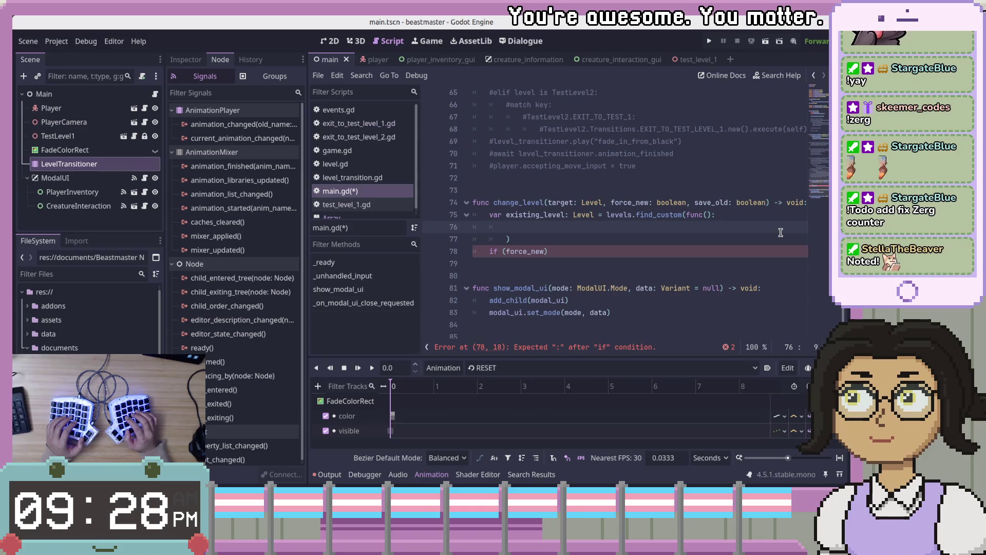
{"action": "key", "text": "Tab"}
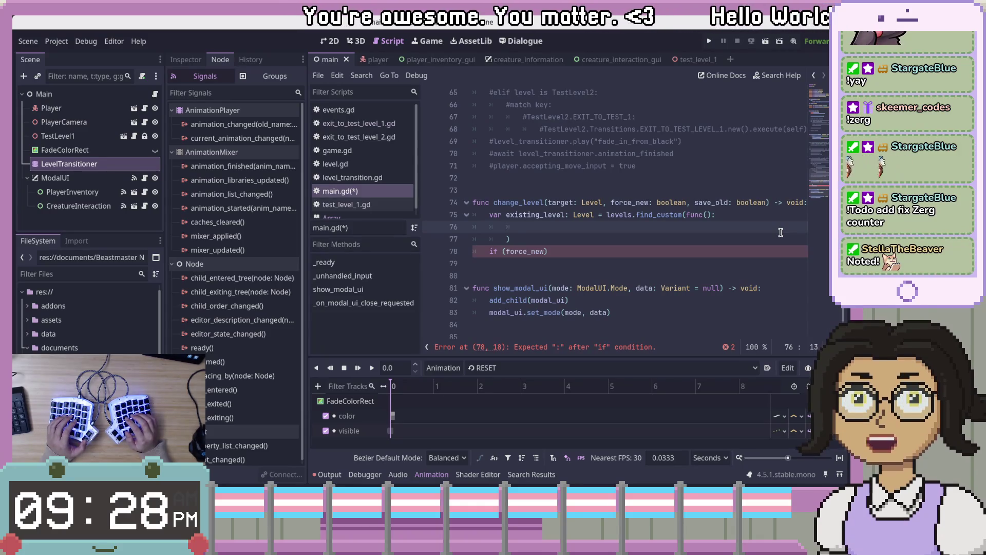
{"action": "key", "text": "Up"}
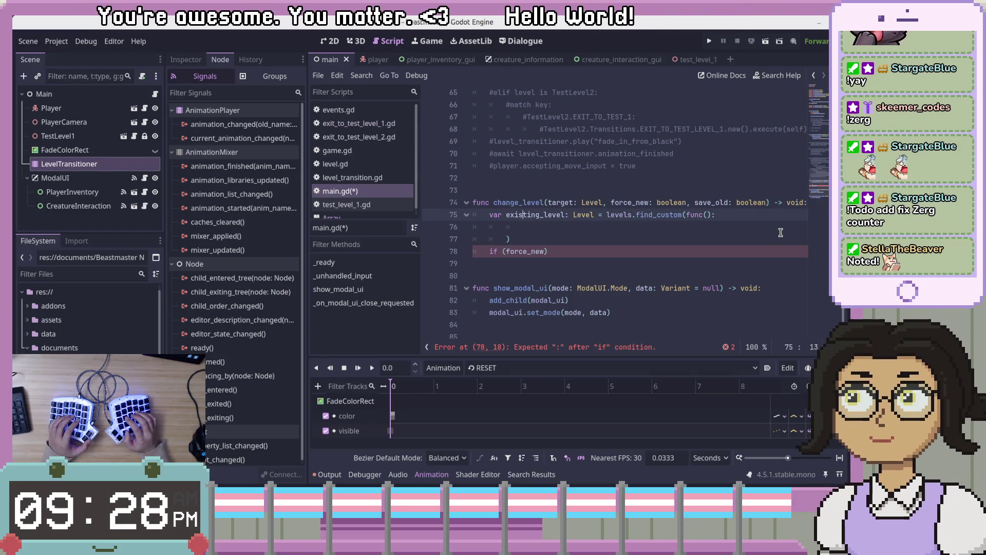
{"action": "key", "text": "Down"}
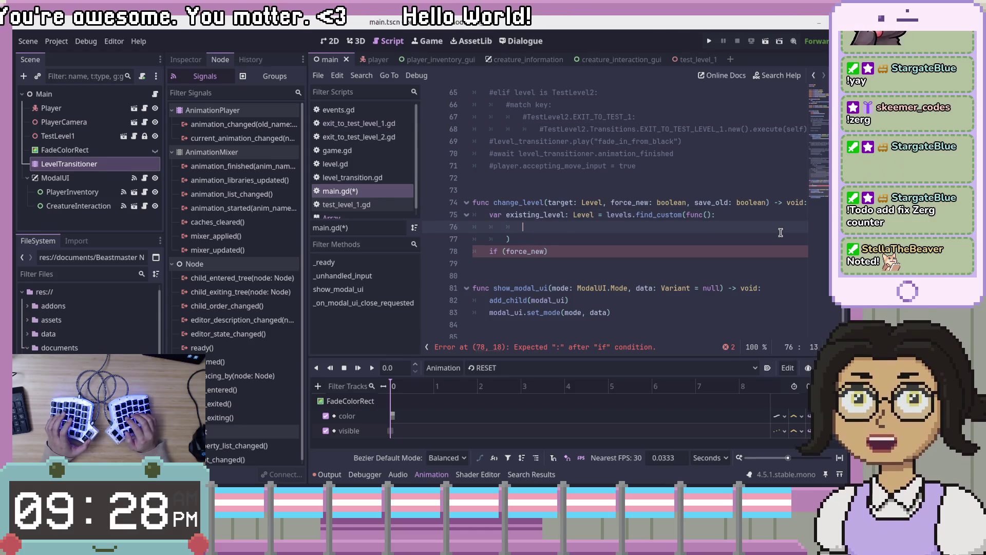
{"action": "key", "text": "Up"}
{"action": "key", "text": "End"}
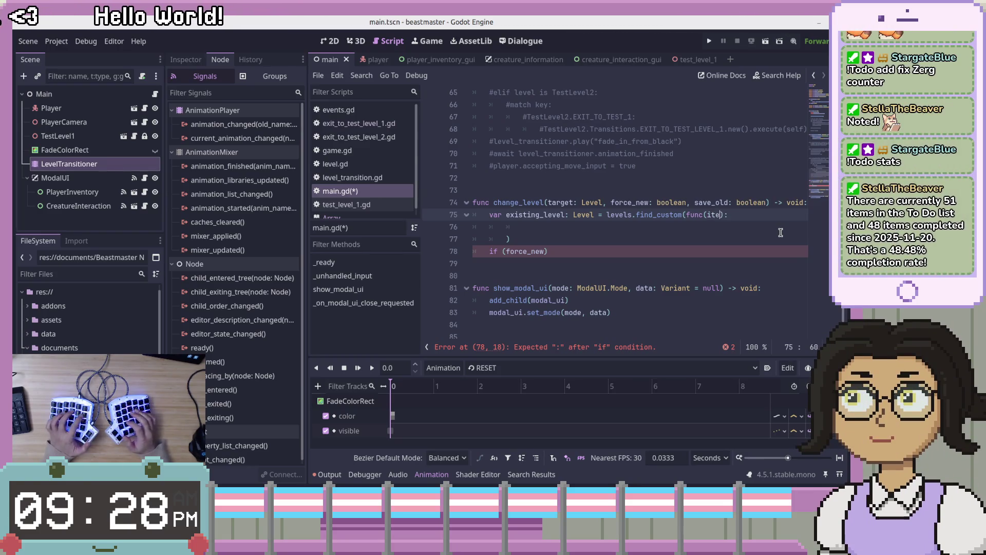
{"action": "type", "text": "m"}
{"action": "left_click", "coordinate": [641, 228]}
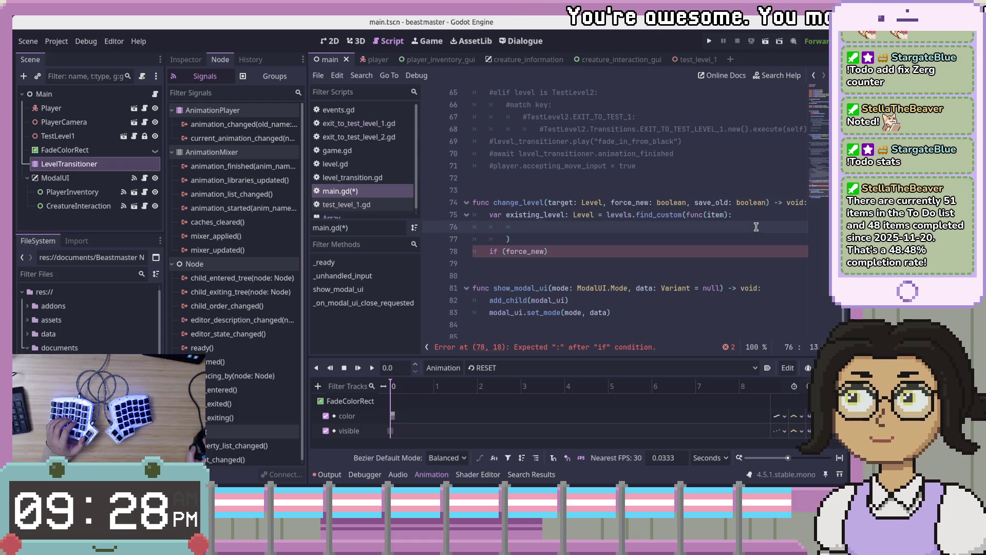
{"action": "left_click", "coordinate": [755, 77]}
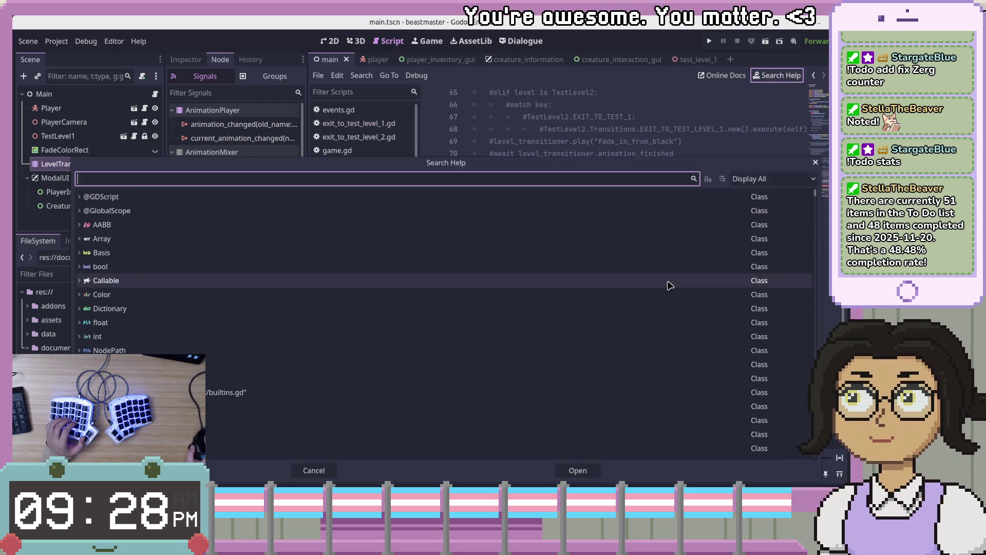
Close Search Help without opening a page and put the caret after the lambda header.
{"action": "key", "text": "Escape"}
{"action": "left_click", "coordinate": [679, 226]}
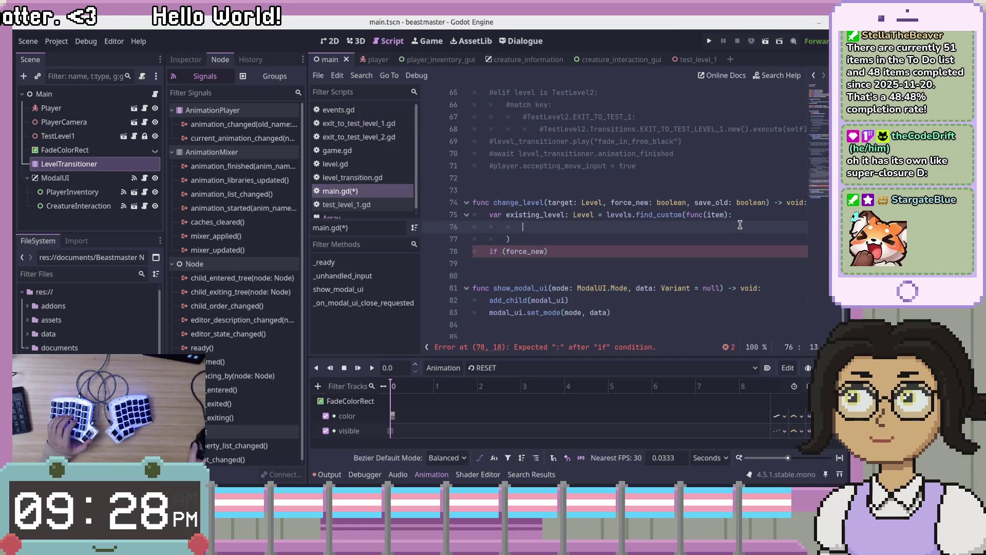
{"action": "left_click", "coordinate": [758, 213]}
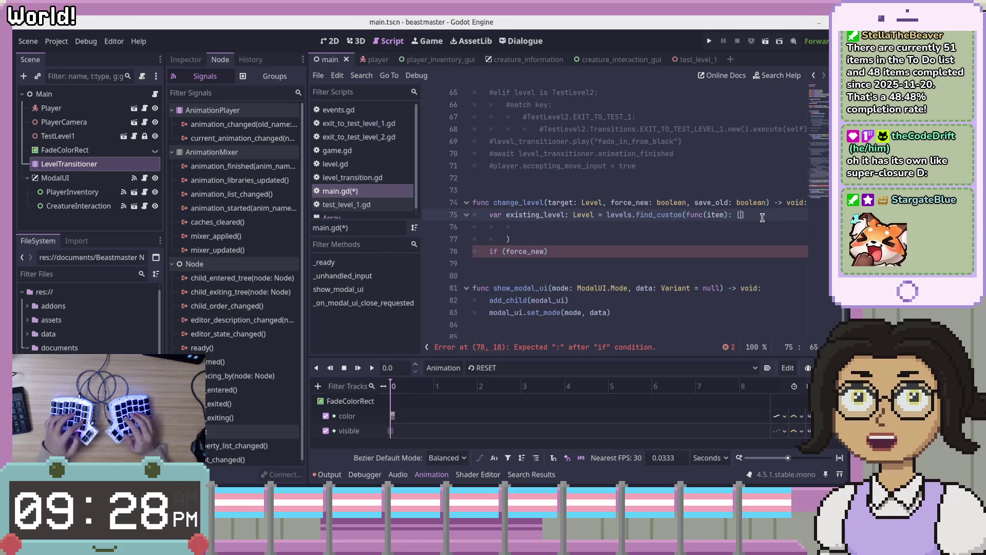
Delete the unwanted brace block that followed the find_custom lambda header.
{"action": "key", "text": "Return"}
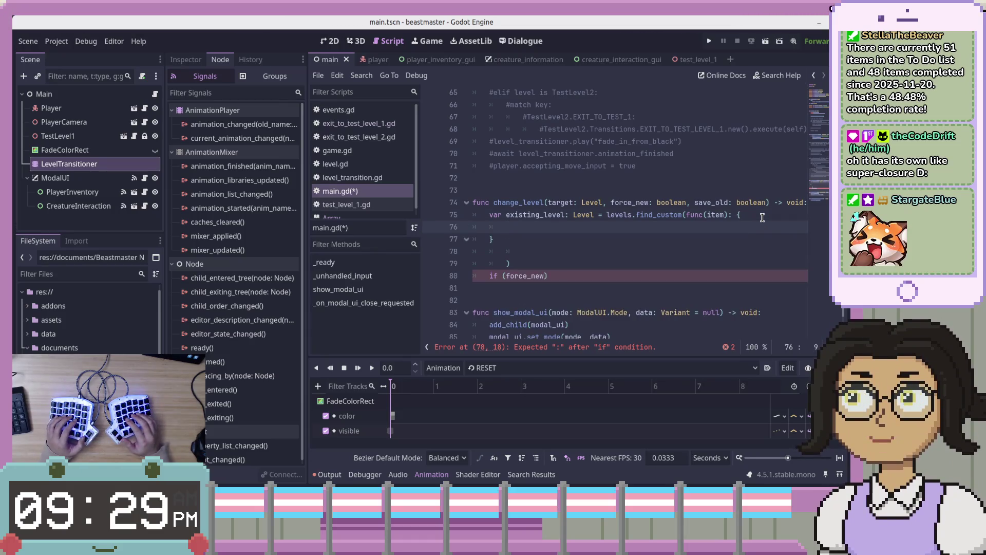
{"action": "key", "text": "Down"}
{"action": "key", "text": "End"}
{"action": "key", "text": "shift+Up"}
{"action": "key", "text": "shift+Up"}
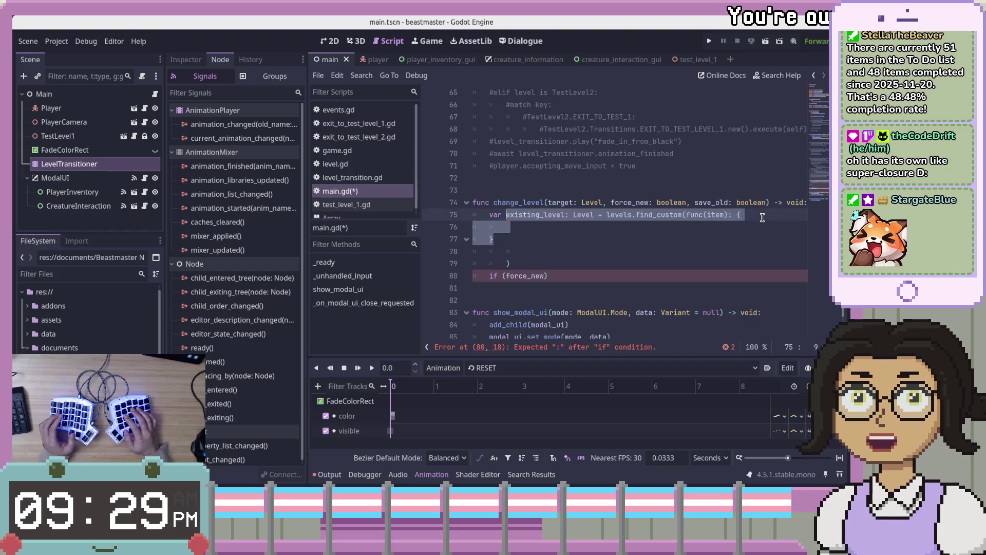
{"action": "key", "text": "shift+End"}
{"action": "key", "text": "shift+End"}
{"action": "key", "text": "shift+Left"}
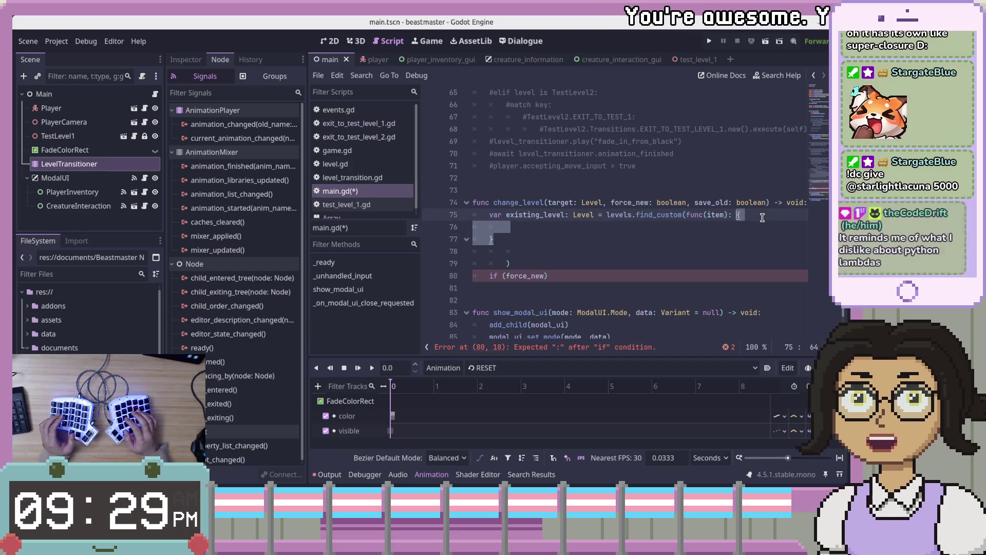
{"action": "key", "text": "Delete"}
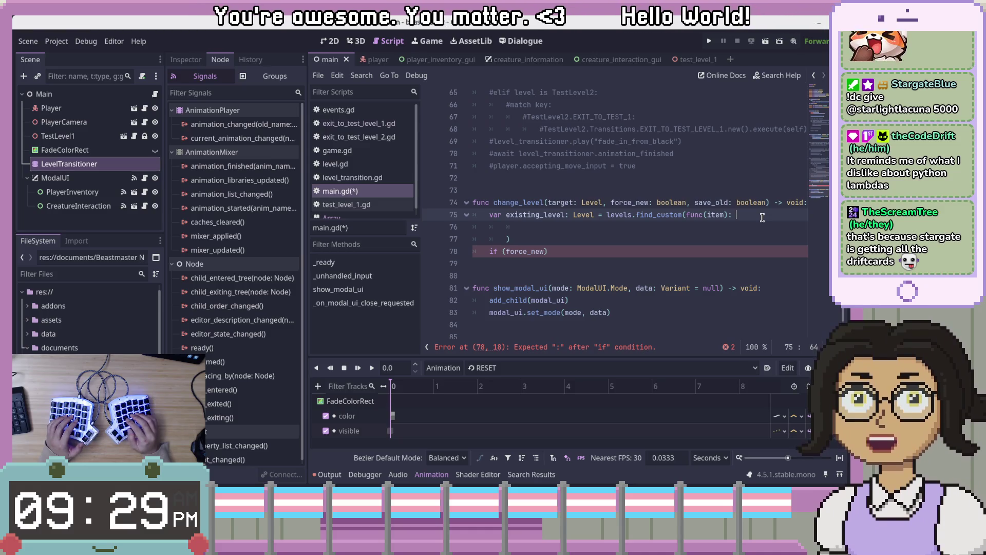
Step through the empty lambda body, closing parenthesis and if (force_new) lines.
{"action": "key", "text": "Down"}
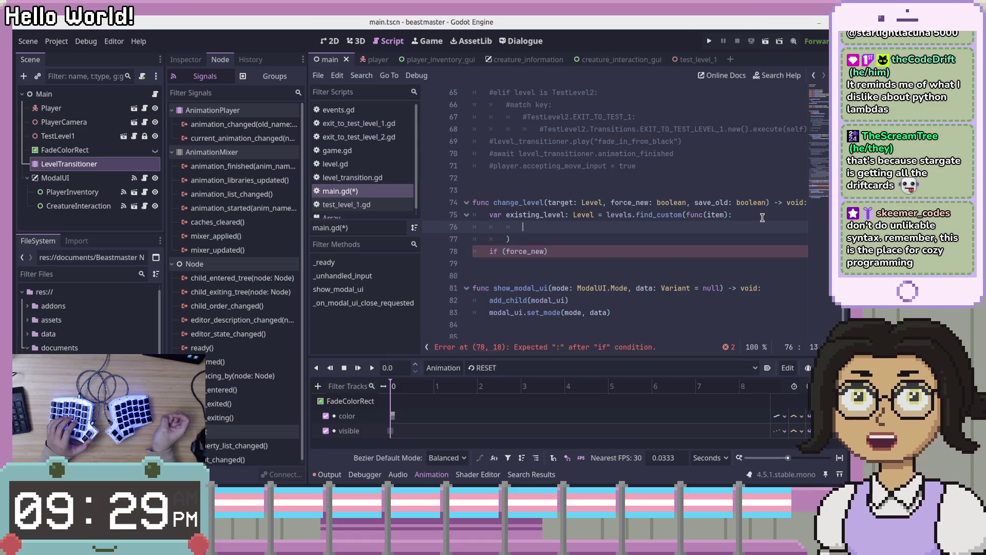
{"action": "key", "text": "Down"}
{"action": "key", "text": "Up"}
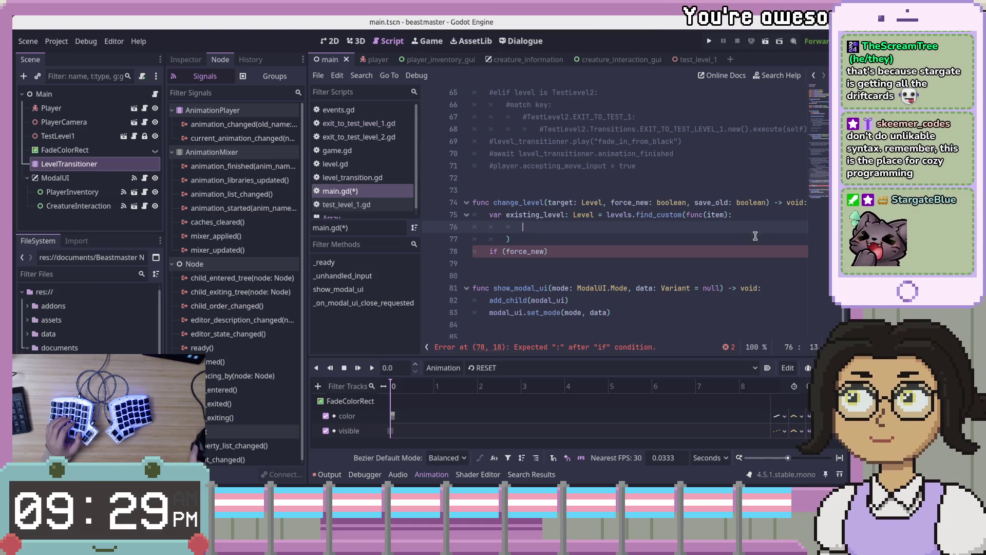
{"action": "key", "text": "Down"}
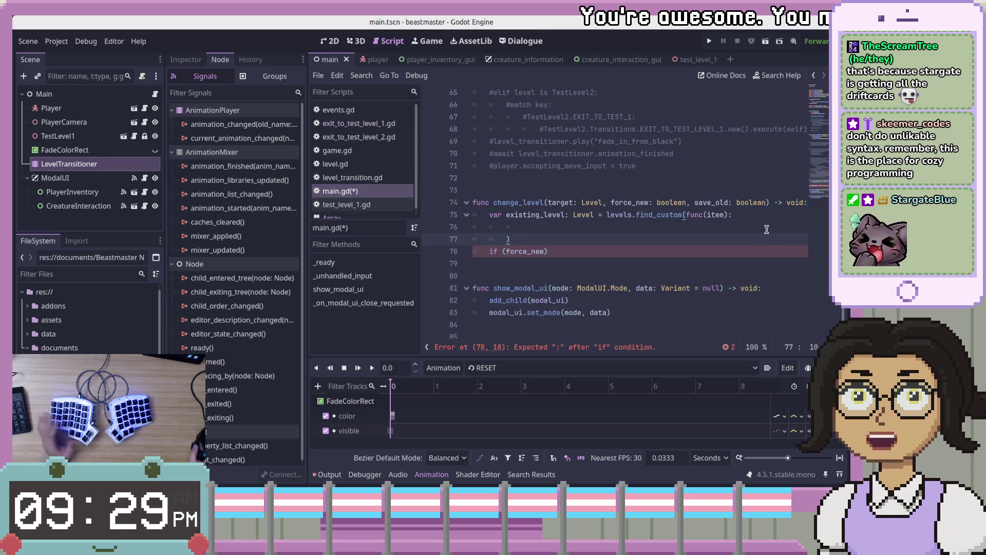
{"action": "key", "text": "Up"}
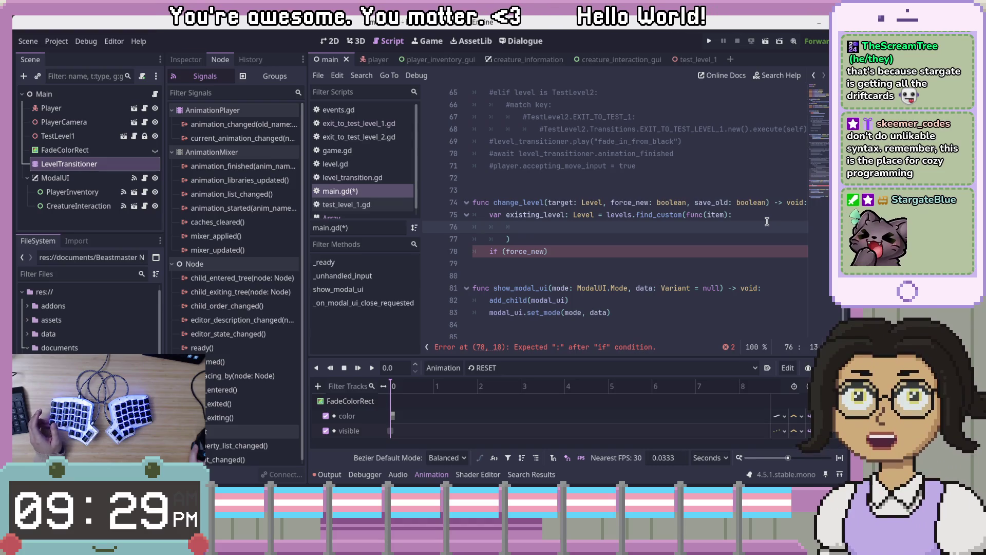
{"action": "left_click", "coordinate": [764, 239]}
{"action": "left_click", "coordinate": [758, 251]}
{"action": "left_click", "coordinate": [754, 261]}
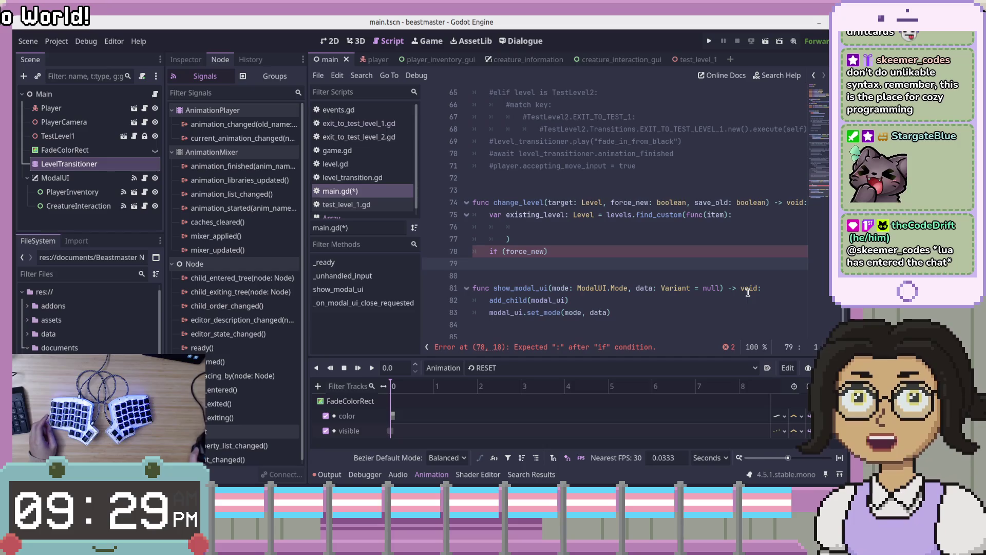
Delete the indent before the ')' that closes the find_custom lambda on line 77.
{"action": "key", "text": "Up"}
{"action": "key", "text": "Up"}
{"action": "key", "text": "Up"}
{"action": "key", "text": "End"}
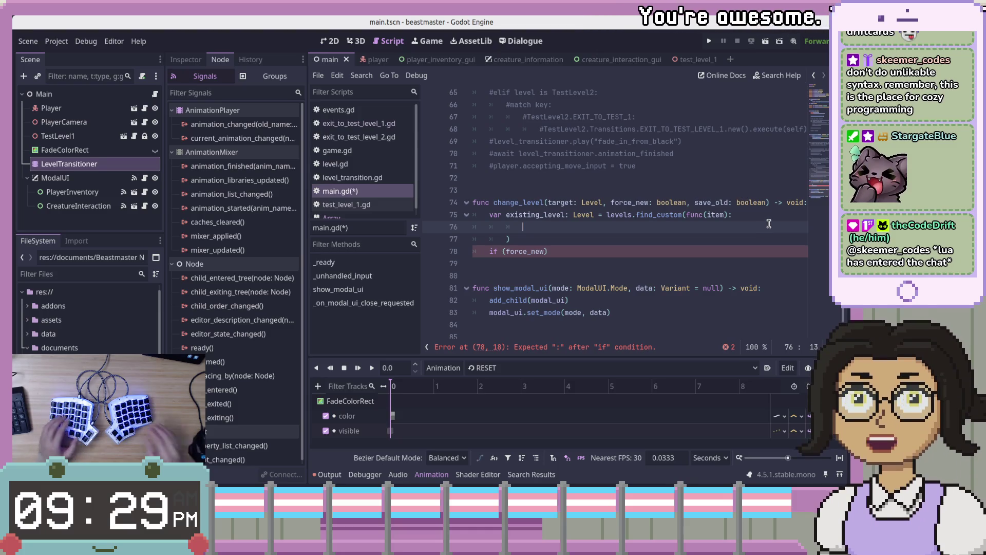
{"action": "key", "text": "Down"}
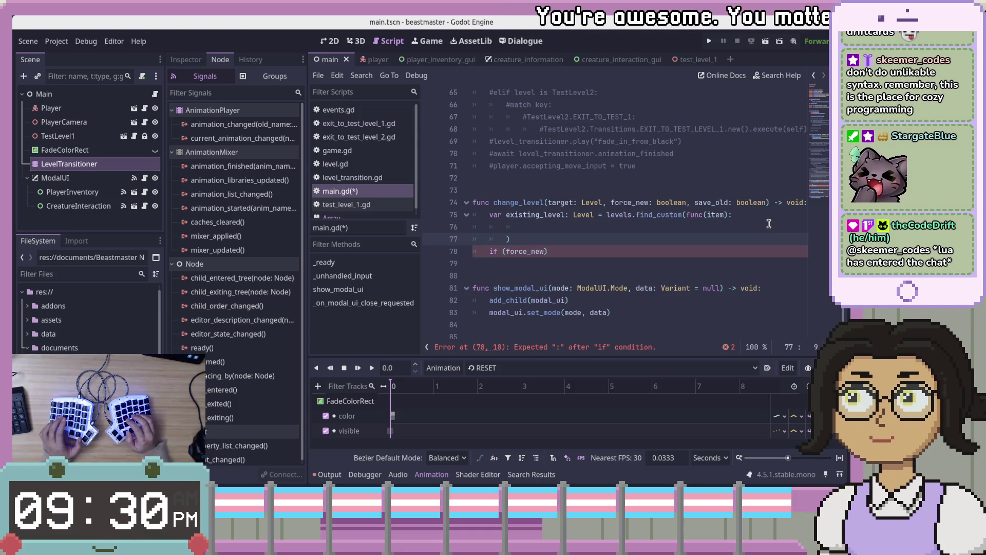
{"action": "key", "text": "BackSpace"}
{"action": "key", "text": "Up"}
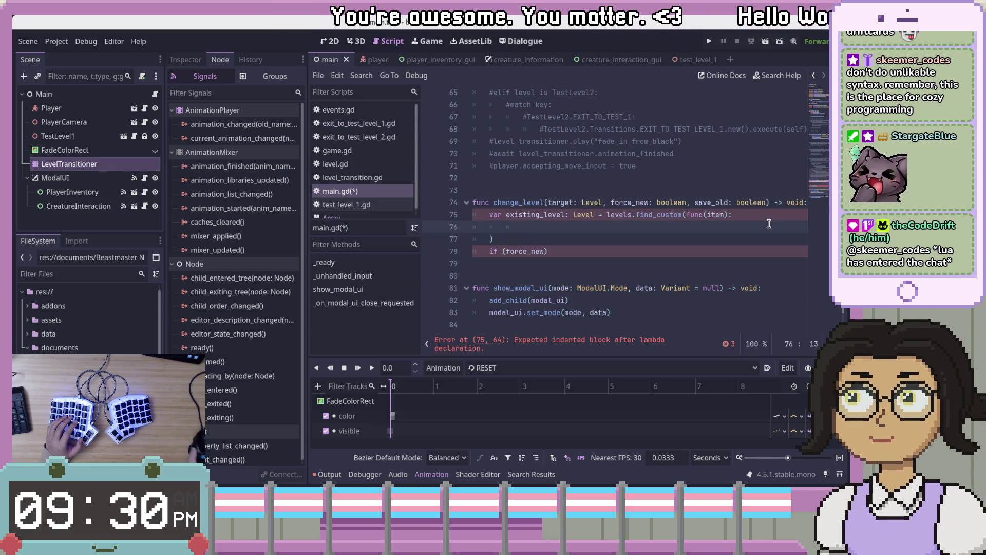
{"action": "left_click", "coordinate": [765, 211]}
{"action": "key", "text": "Down"}
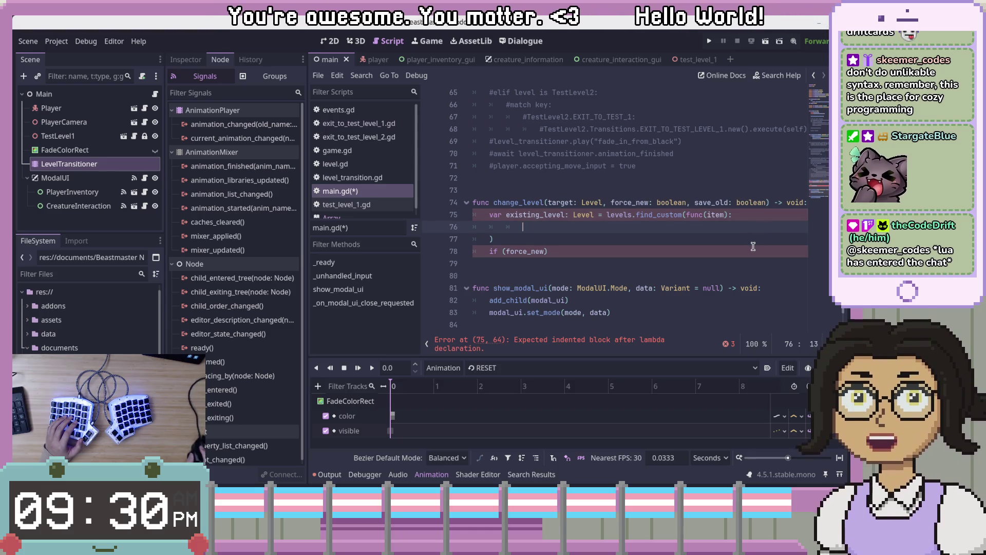
{"action": "key", "text": "Down"}
{"action": "scroll", "coordinate": [735, 216], "scroll_direction": "down", "scroll_amount": 2}
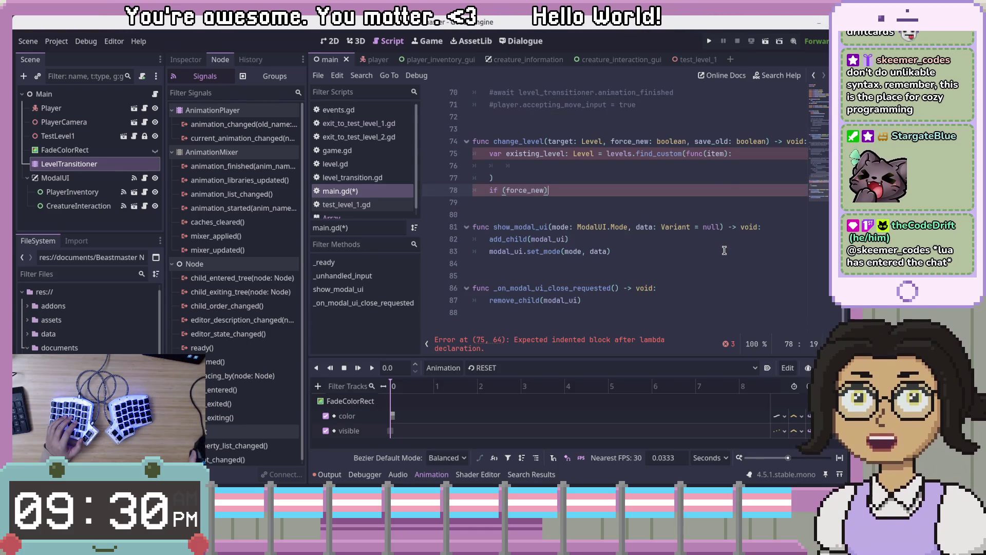
{"action": "left_click", "coordinate": [556, 190]}
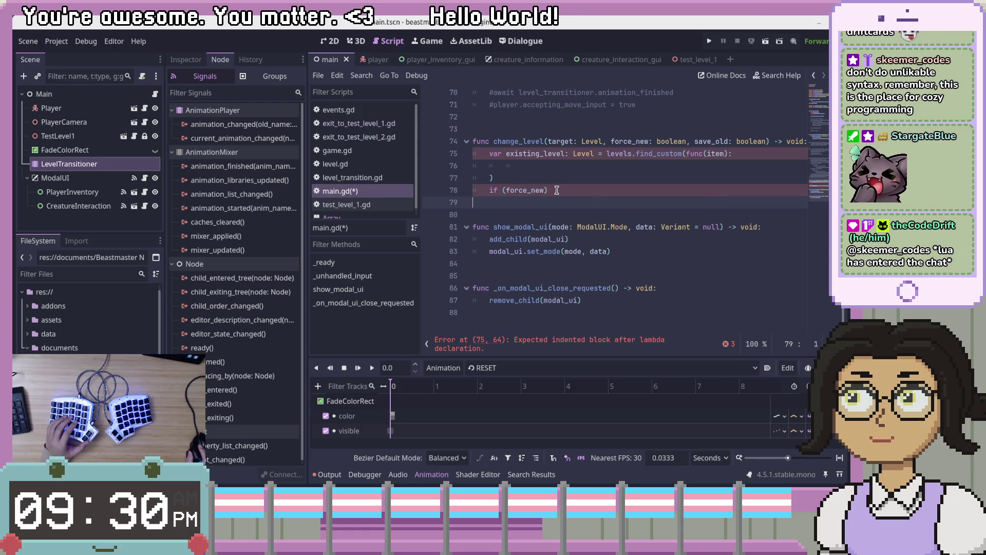
{"action": "left_click", "coordinate": [719, 154]}
{"action": "left_click", "coordinate": [656, 141]}
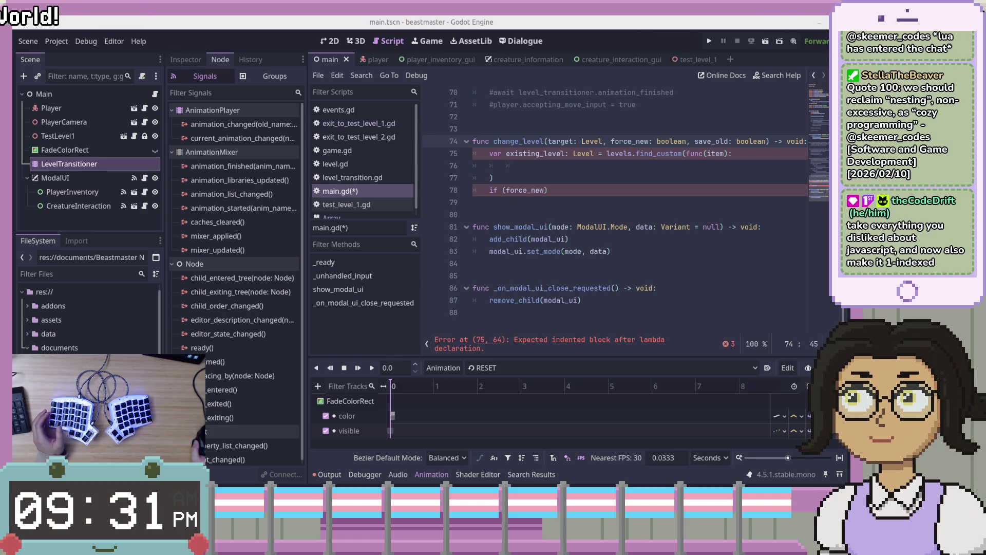
{"action": "left_click", "coordinate": [632, 164]}
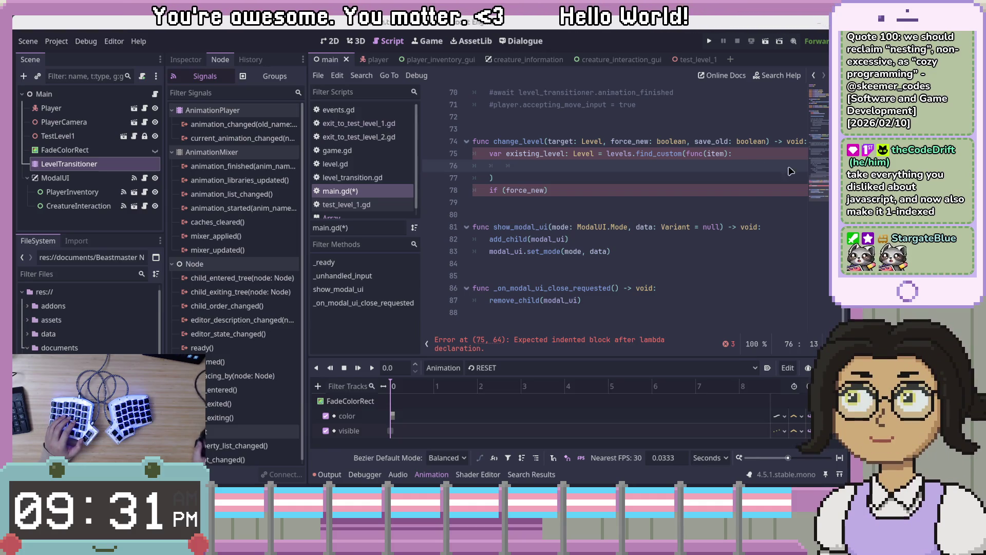
{"action": "left_click", "coordinate": [670, 192]}
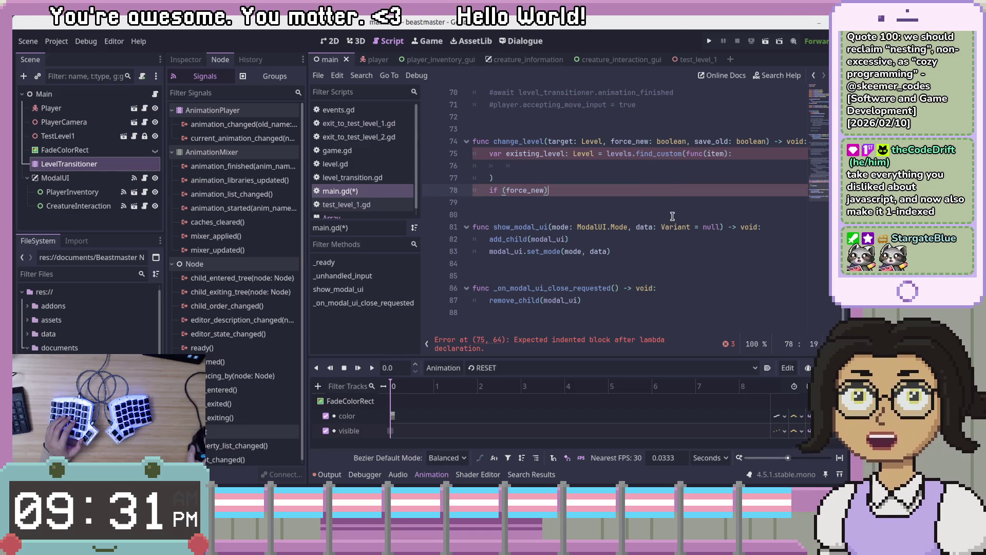
{"action": "key", "text": "Down"}
{"action": "key", "text": "Down"}
{"action": "key", "text": "Down"}
{"action": "left_click", "coordinate": [682, 310]}
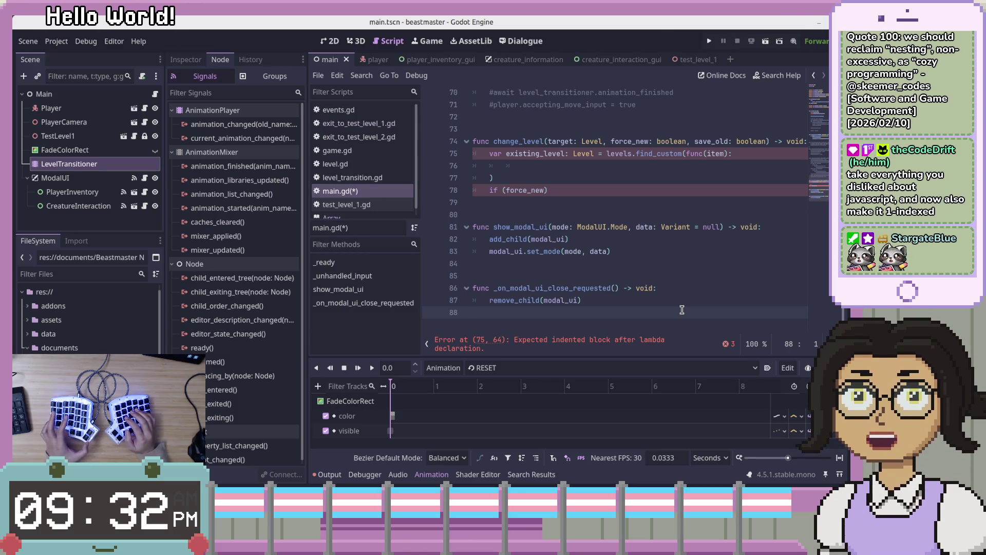
{"action": "key", "text": "Up"}
Add a func _find_level_in_levels() with a void return type below show_modal_ui.
{"action": "key", "text": "Down"}
{"action": "key", "text": "Up"}
{"action": "key", "text": "Up"}
{"action": "key", "text": "Up"}
{"action": "key", "text": "Return"}
{"action": "key", "text": "Return"}
{"action": "key", "text": "Return"}
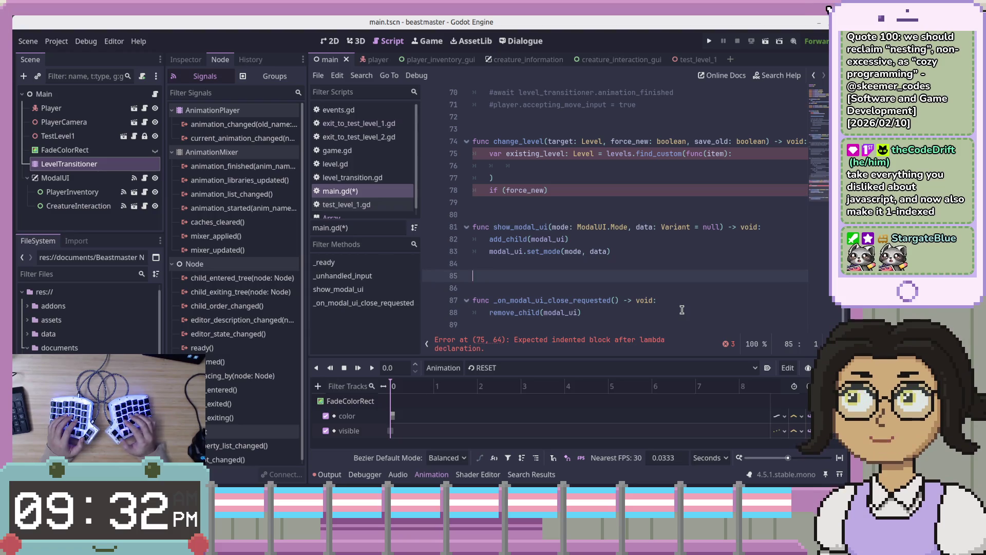
{"action": "key", "text": "Up"}
{"action": "type", "text": "fun"}
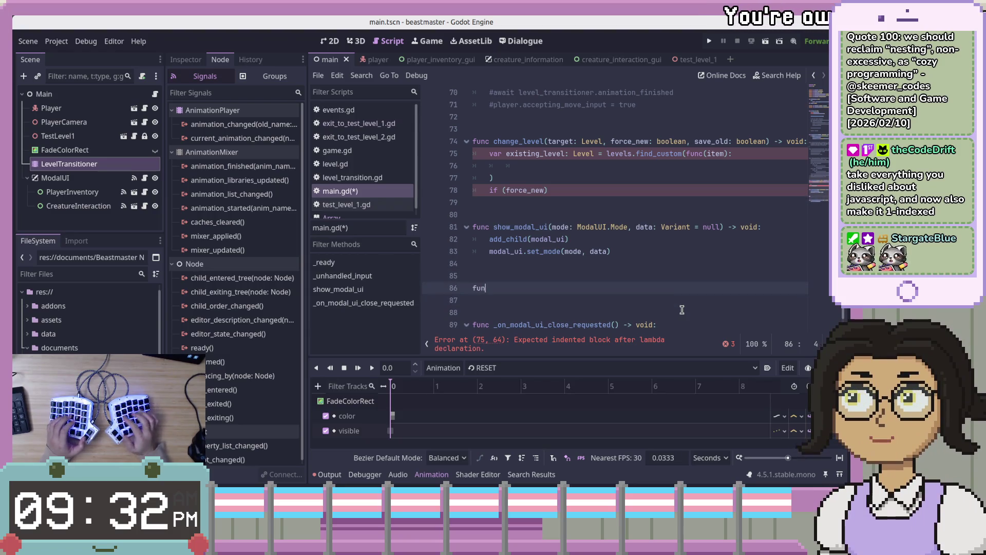
{"action": "type", "text": "fine"}
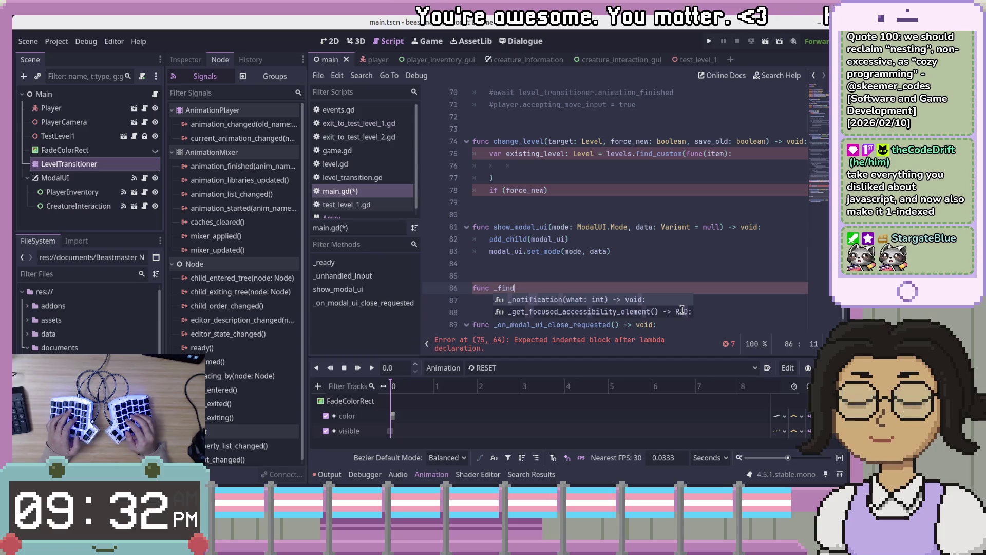
{"action": "type", "text": "_"}
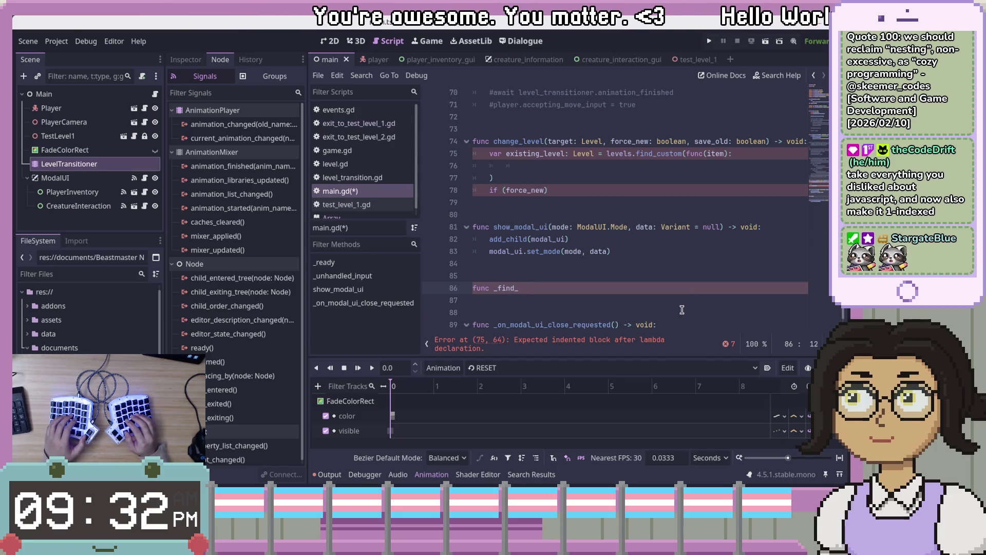
{"action": "type", "text": "level"}
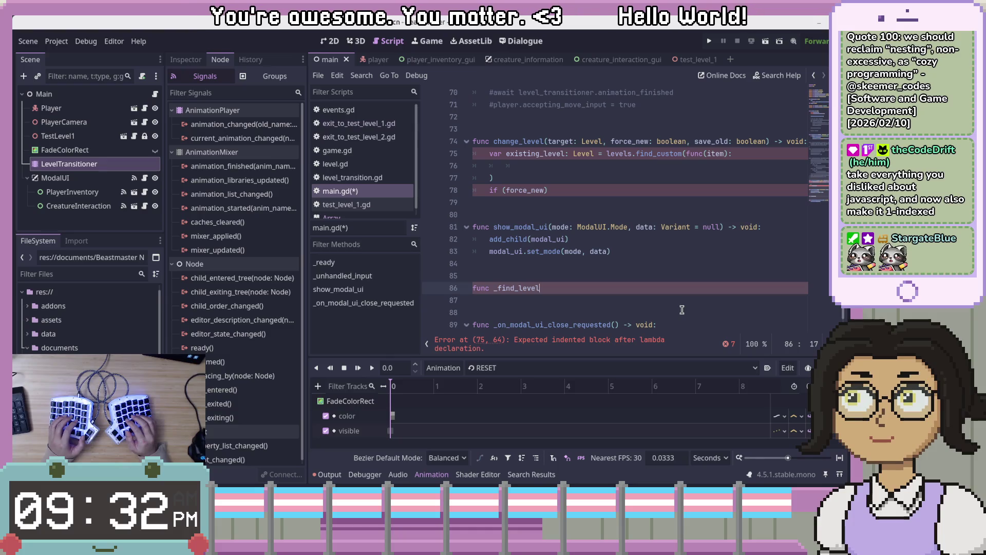
{"action": "type", "text": "_in_levels():"}
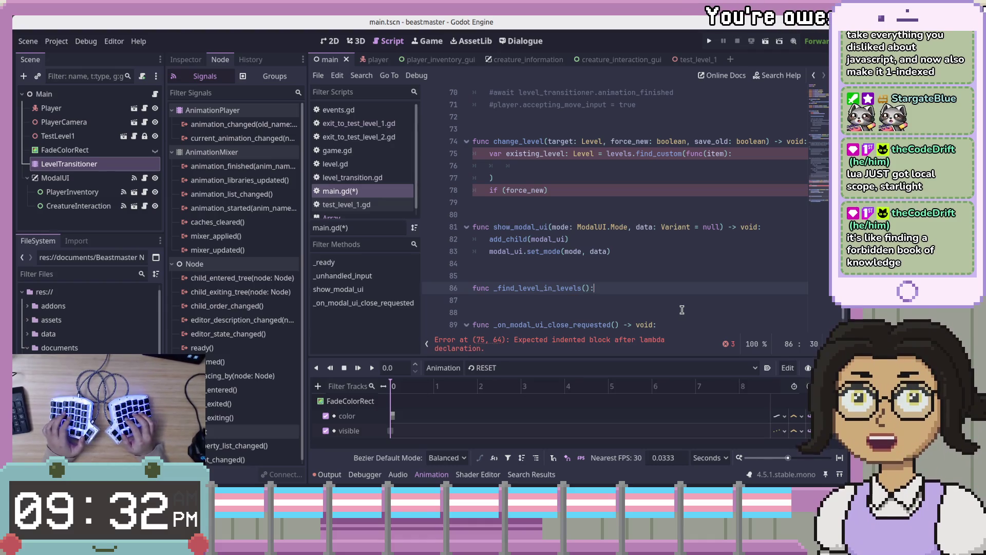
{"action": "key", "text": "Left"}
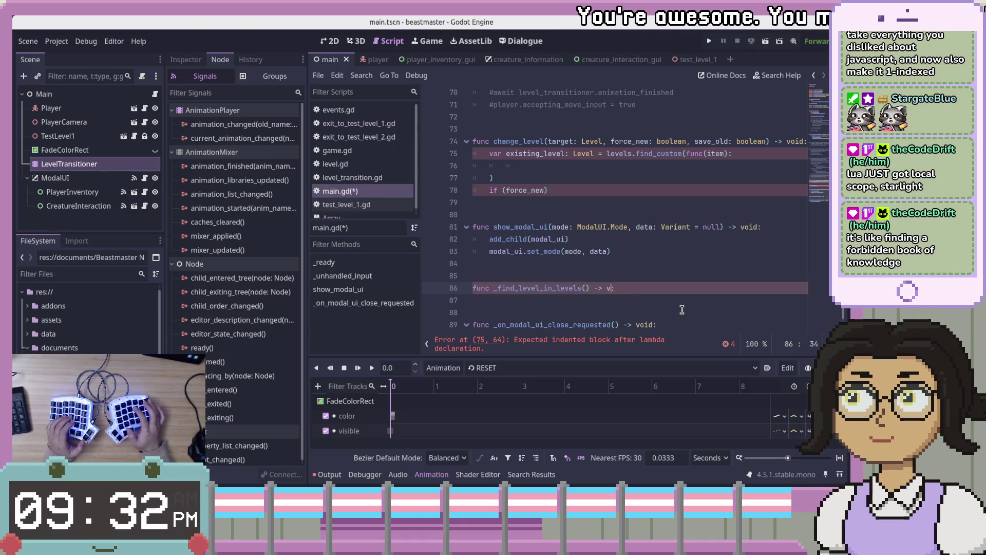
{"action": "key", "text": "BackSpace"}
{"action": "key", "text": "BackSpace"}
{"action": "type", "text": "oid"}
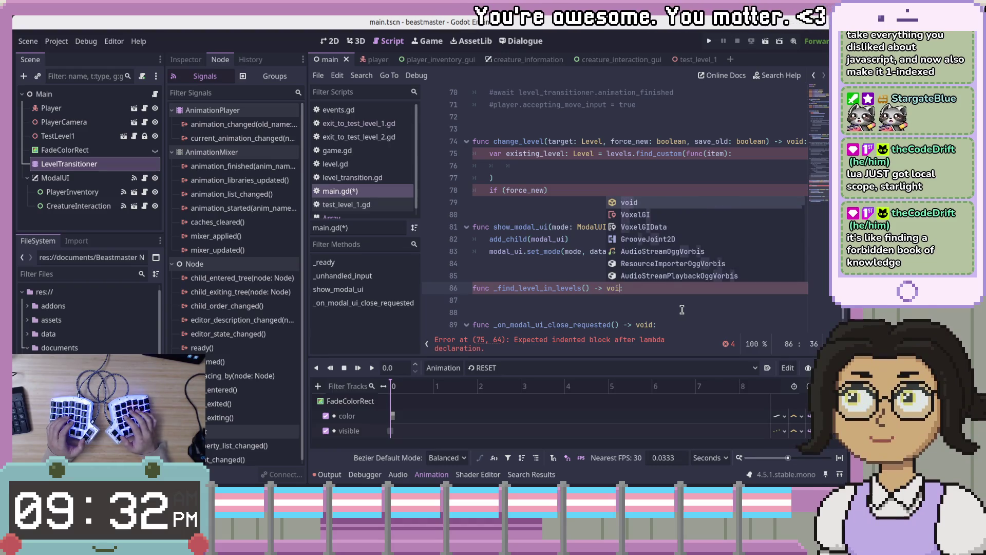
{"action": "key", "text": "End"}
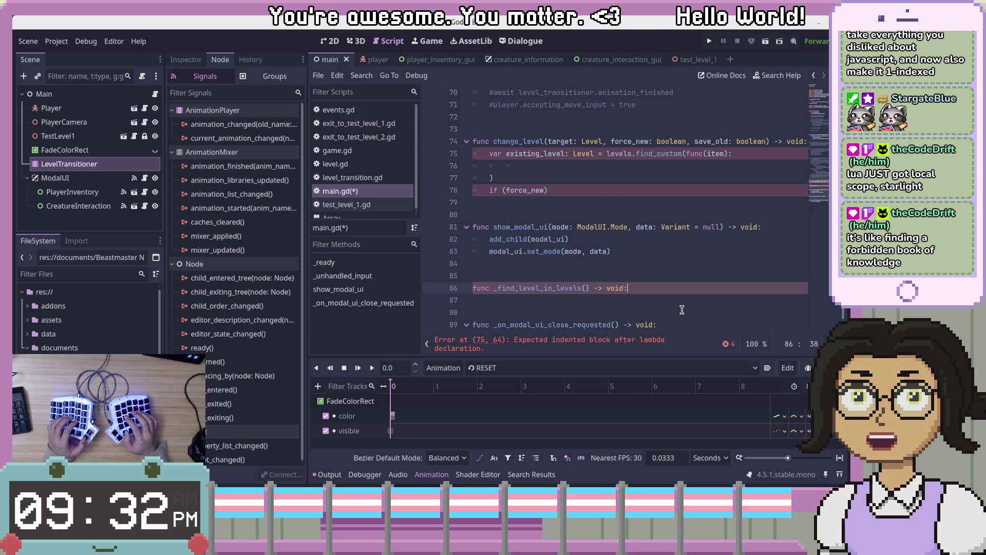
{"action": "key", "text": "Return"}
Change the _find_level_in_levels return type from void to bool.
{"action": "key", "text": "End"}
{"action": "key", "text": "ctrl+Left"}
{"action": "key", "text": "ctrl+Left"}
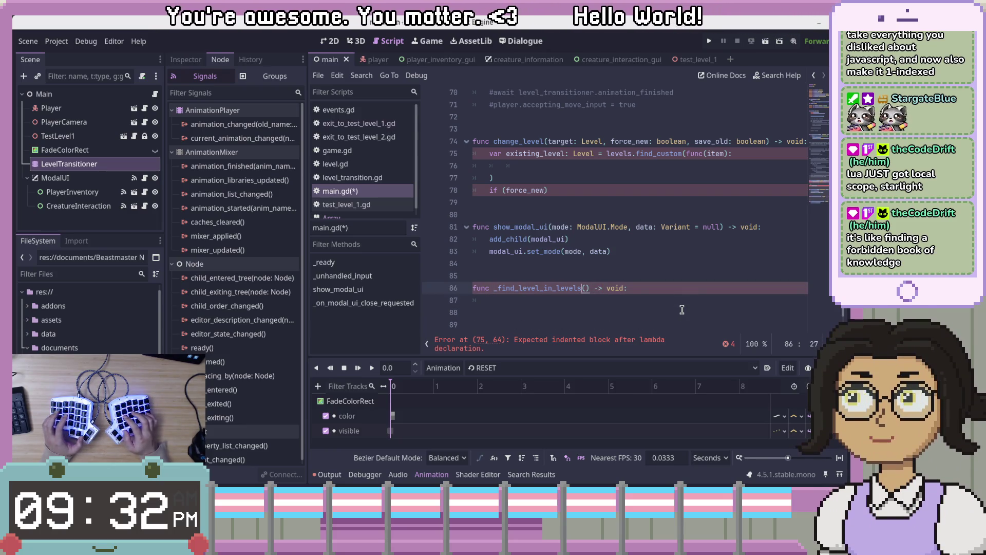
{"action": "key", "text": "ctrl+Right"}
{"action": "key", "text": "Right"}
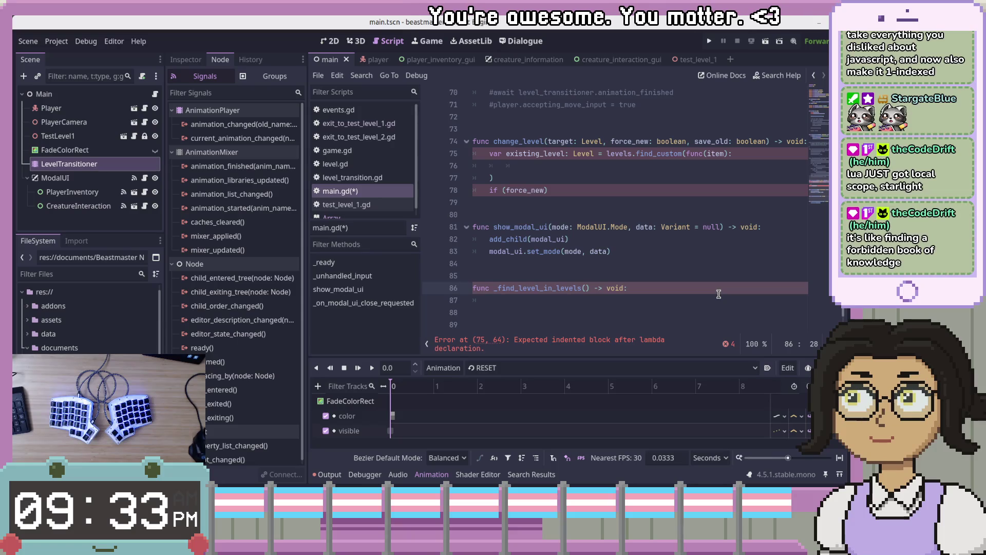
{"action": "key", "text": "End"}
{"action": "key", "text": "Left"}
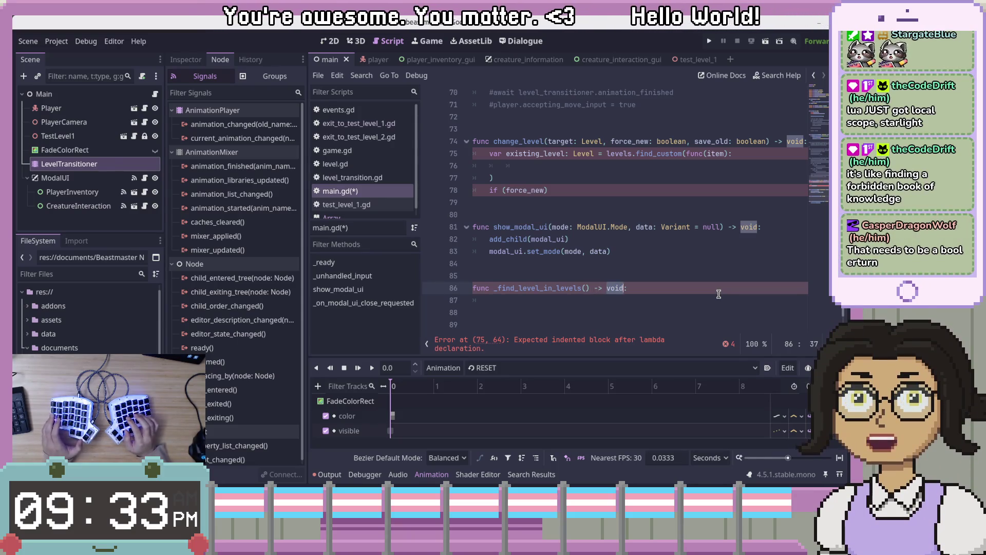
{"action": "key", "text": "BackSpace"}
{"action": "key", "text": "BackSpace"}
{"action": "key", "text": "BackSpace"}
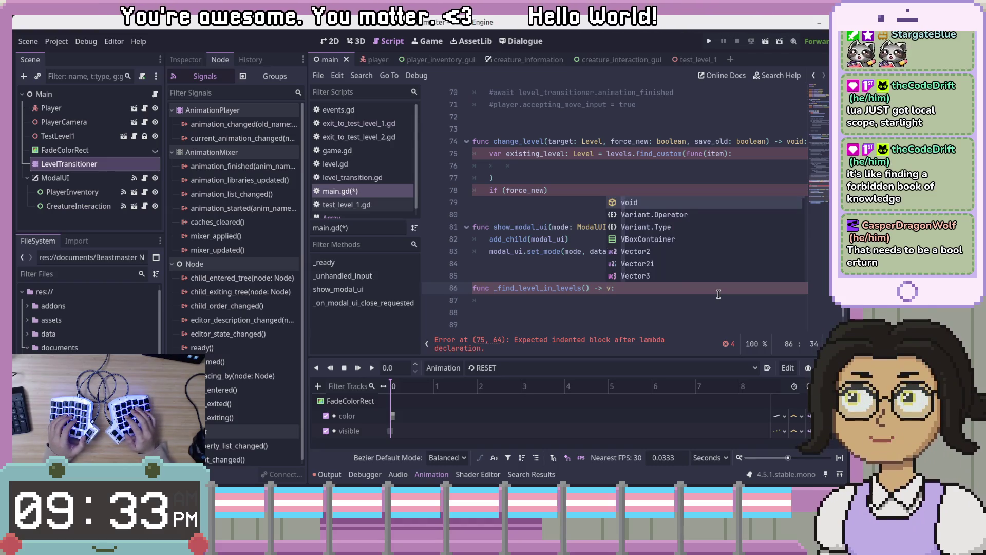
{"action": "key", "text": "BackSpace"}
{"action": "type", "text": "boolea"}
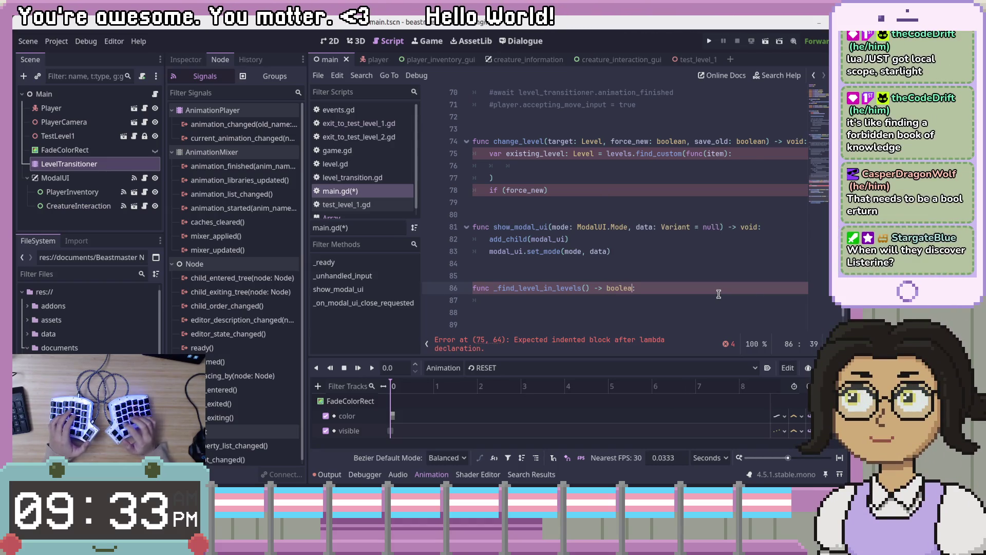
{"action": "key", "text": "BackSpace"}
{"action": "key", "text": "BackSpace"}
{"action": "key", "text": "Escape"}
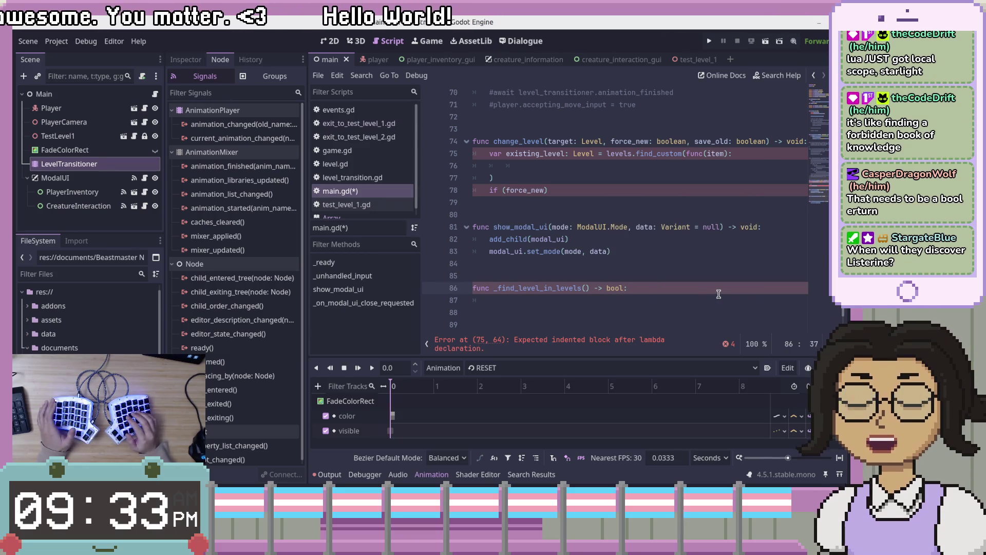
Review the change_level parameters, then move into the _find_level_in_levels() parentheses.
{"action": "scroll", "coordinate": [645, 212], "scroll_direction": "up", "scroll_amount": 2}
{"action": "left_click", "coordinate": [645, 214]}
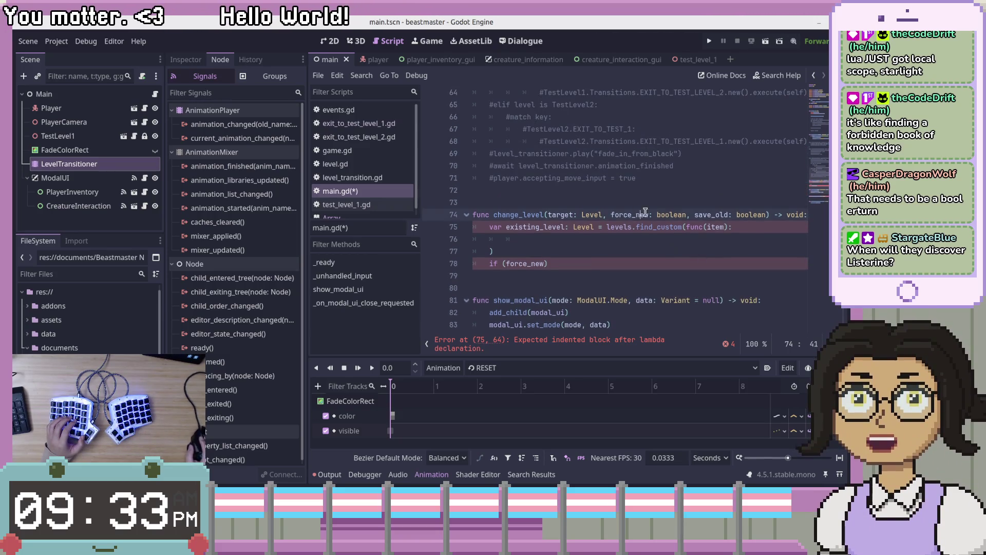
{"action": "left_click", "coordinate": [671, 215]}
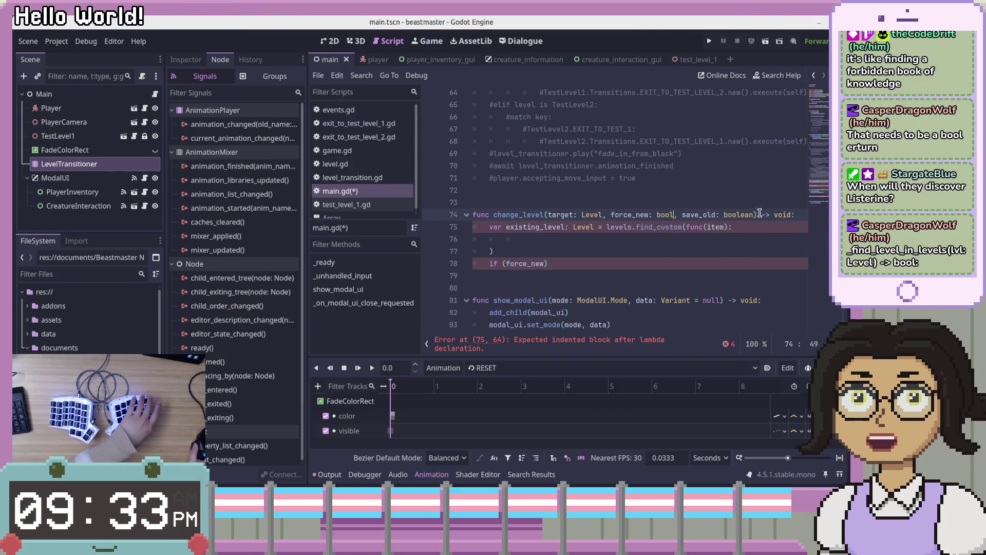
{"action": "left_click", "coordinate": [763, 229]}
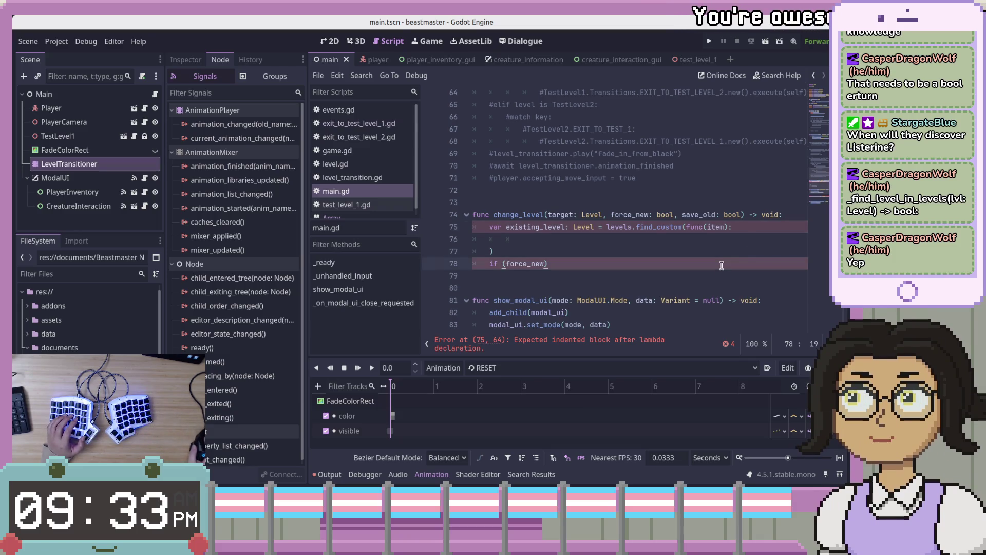
{"action": "scroll", "coordinate": [722, 265], "scroll_direction": "down", "scroll_amount": 2}
{"action": "left_click", "coordinate": [691, 265]}
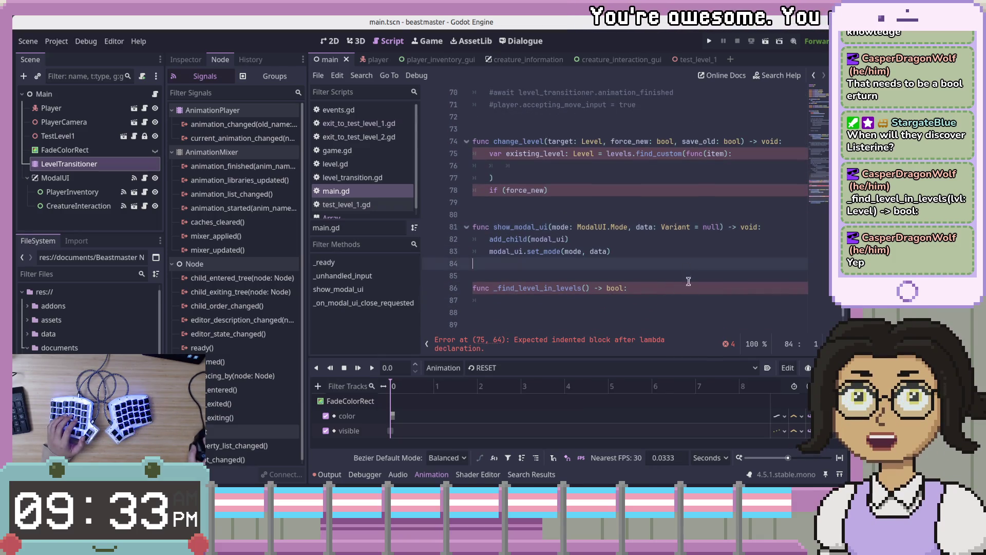
{"action": "left_click", "coordinate": [782, 302]}
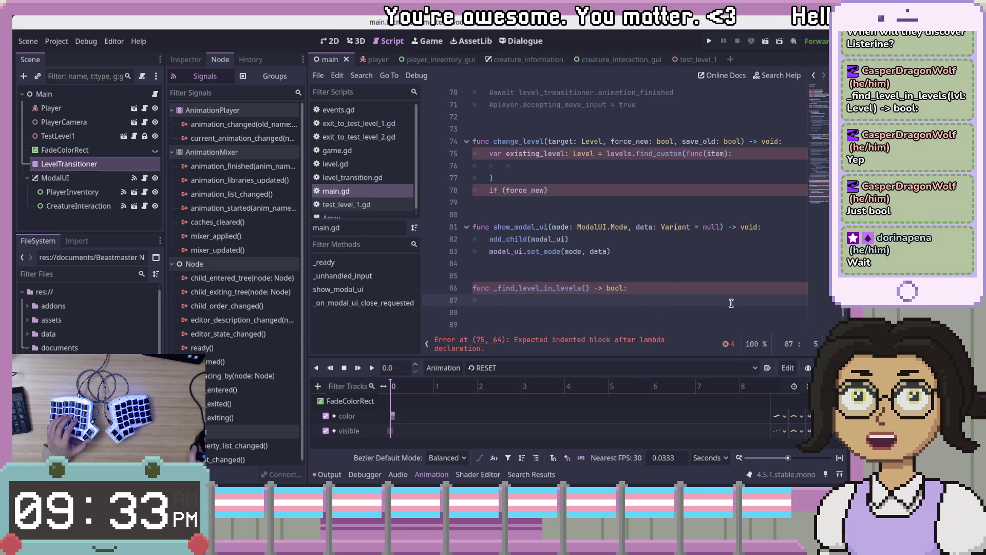
{"action": "left_click", "coordinate": [589, 286]}
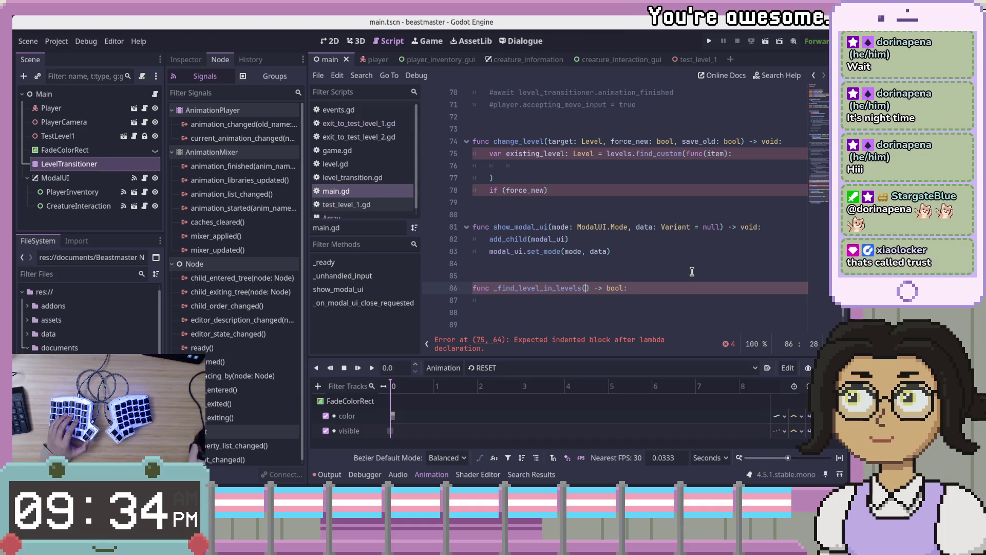
{"action": "key", "text": "End"}
{"action": "left_click", "coordinate": [708, 288]}
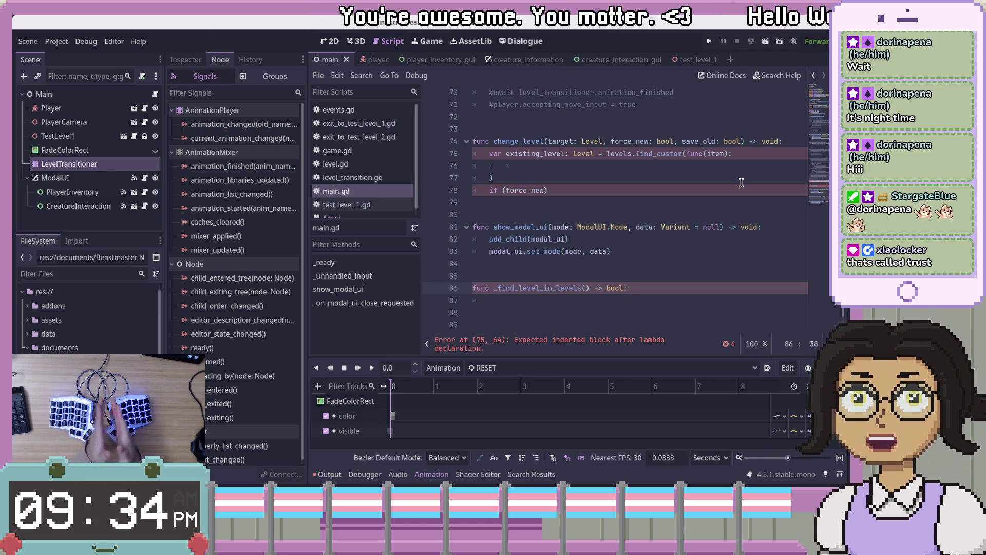
{"action": "double_click", "coordinate": [521, 288]}
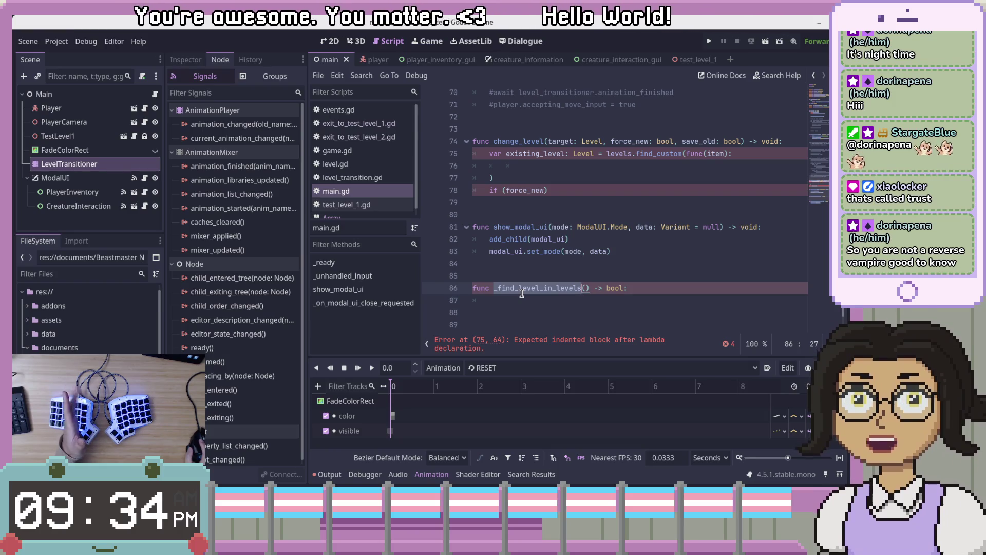
{"action": "left_click", "coordinate": [579, 299]}
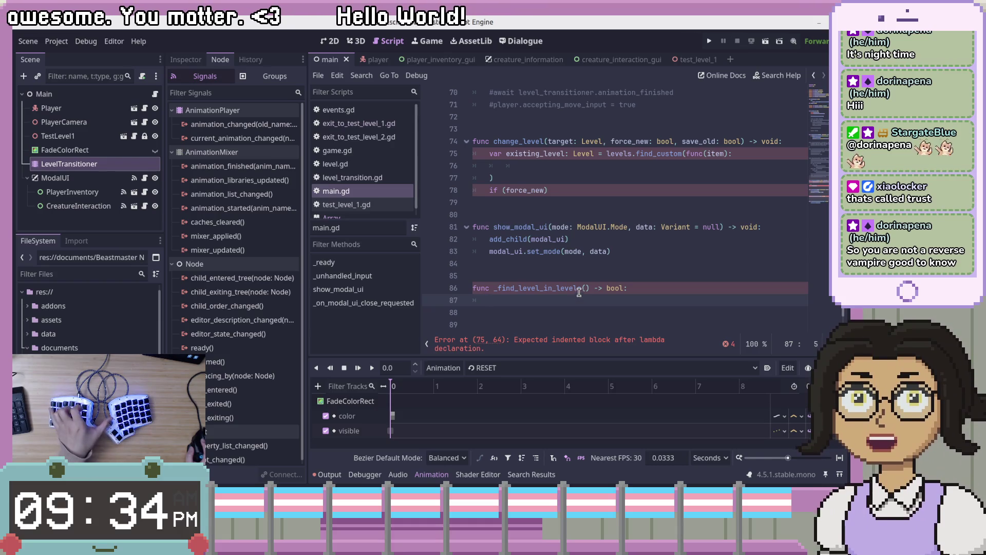
{"action": "double_click", "coordinate": [514, 286]}
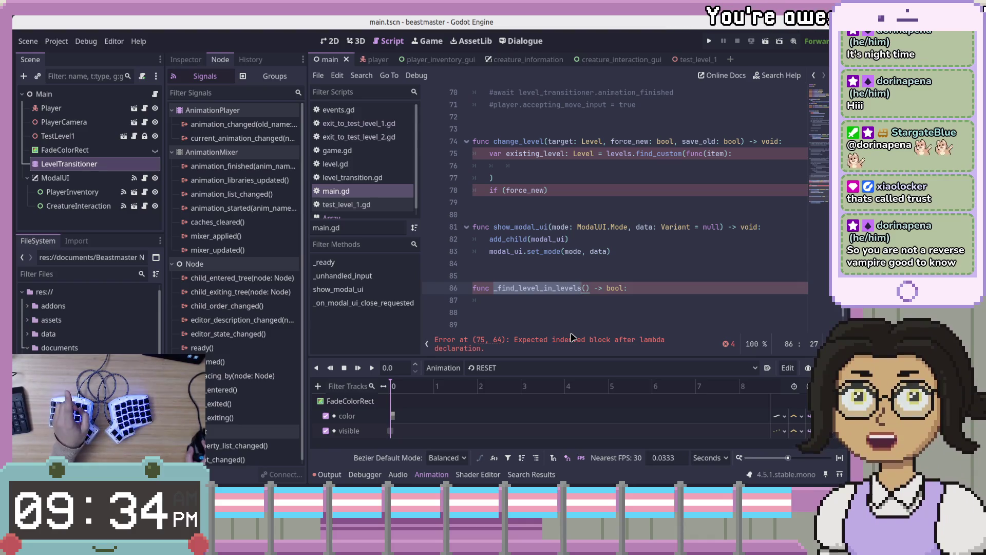
{"action": "left_click", "coordinate": [695, 298]}
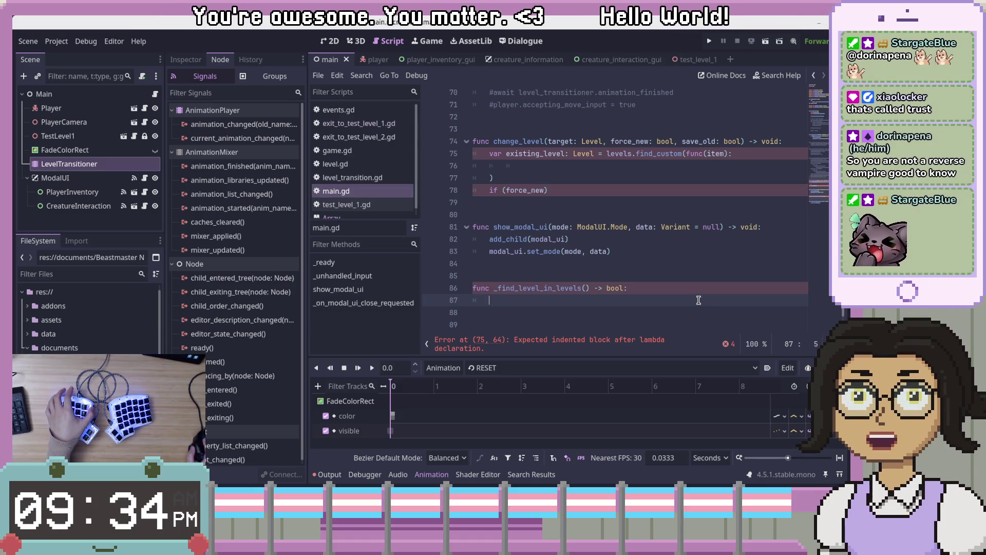
{"action": "left_click", "coordinate": [697, 287]}
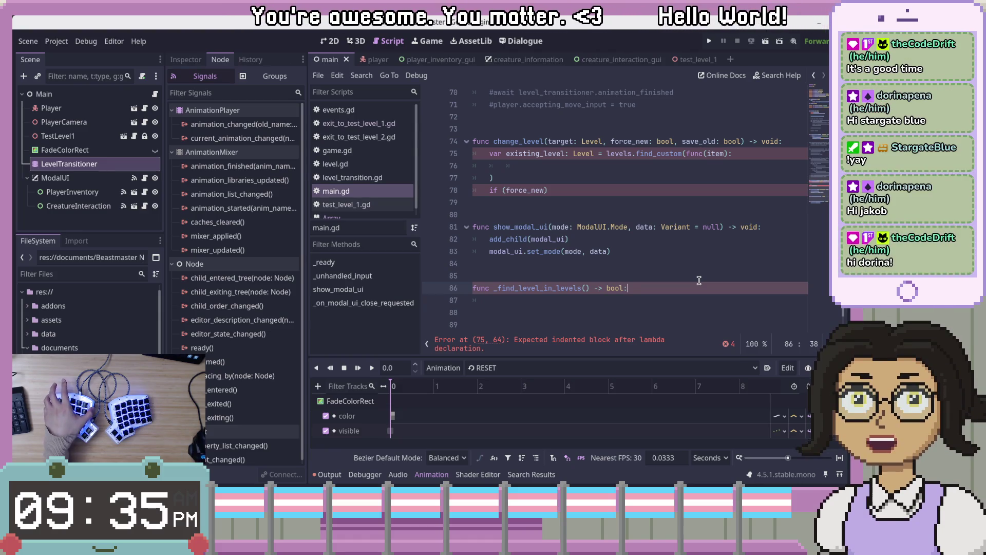
{"action": "left_click", "coordinate": [688, 266]}
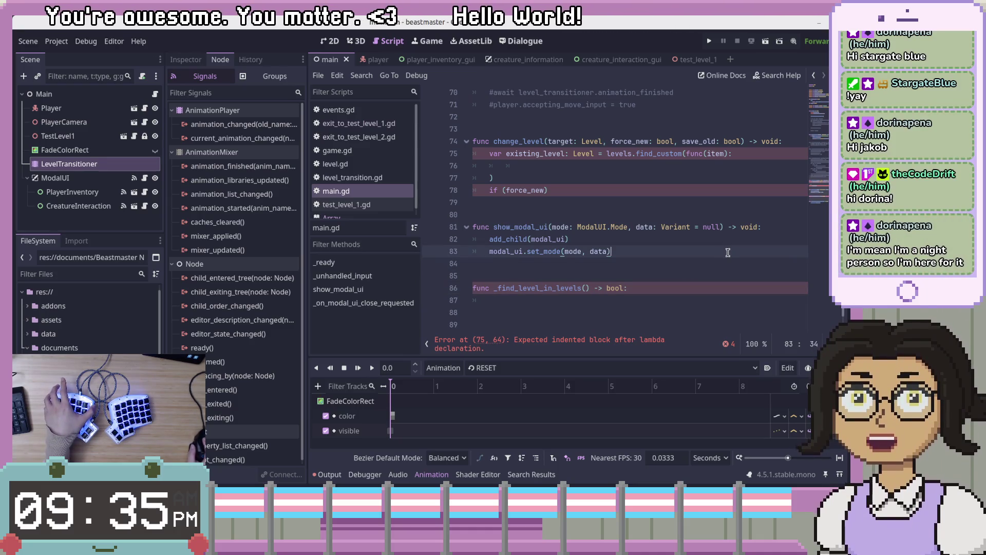
{"action": "key", "text": "Left"}
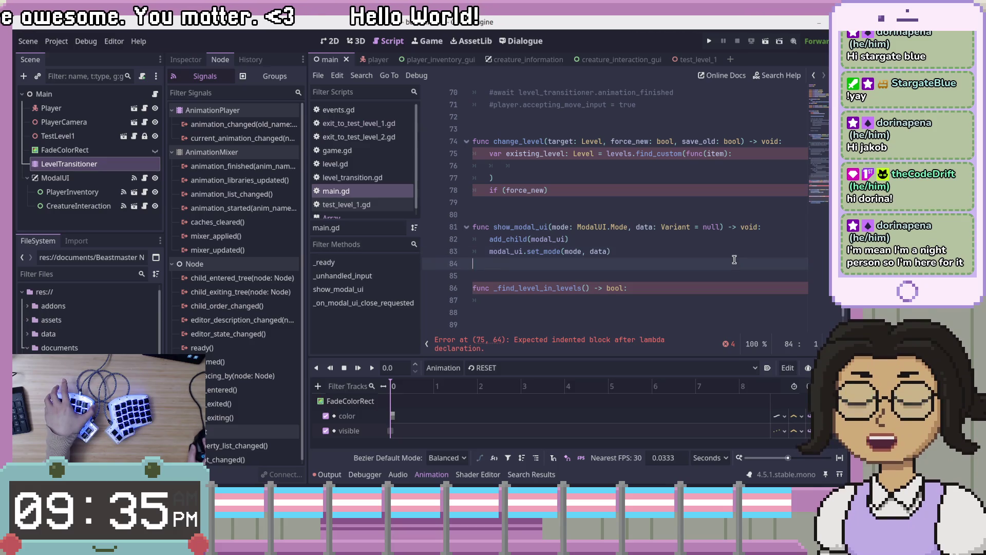
{"action": "left_click", "coordinate": [738, 261]}
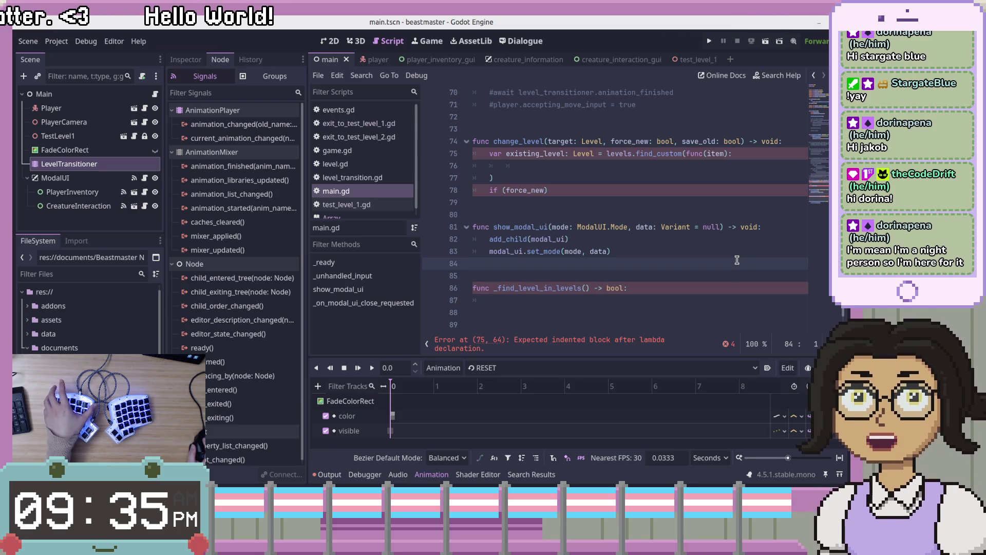
{"action": "left_click", "coordinate": [675, 255]}
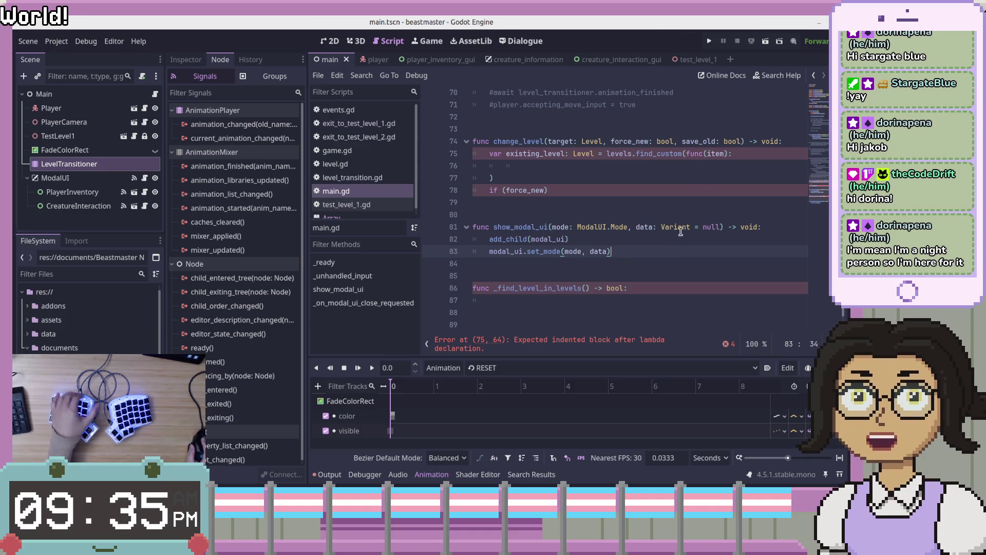
{"action": "left_click", "coordinate": [716, 165]}
{"action": "scroll", "coordinate": [714, 216], "scroll_direction": "up", "scroll_amount": 1}
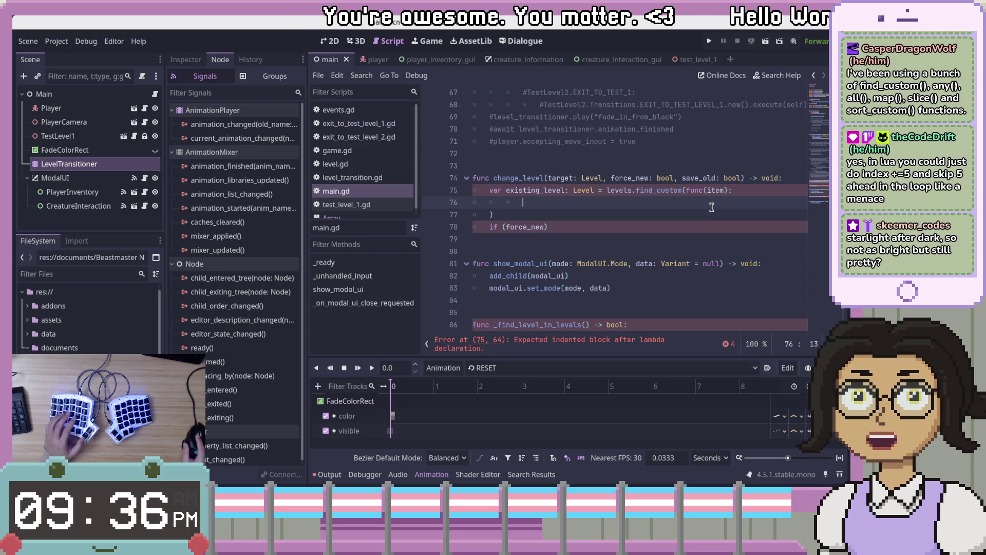
Add 'for (var i = 10; i < blah; i++)' on a new line below if (force_new).
{"action": "key", "text": "Down"}
{"action": "key", "text": "Down"}
{"action": "key", "text": "End"}
{"action": "key", "text": "Return"}
{"action": "key", "text": "Return"}
{"action": "type", "text": "for"}
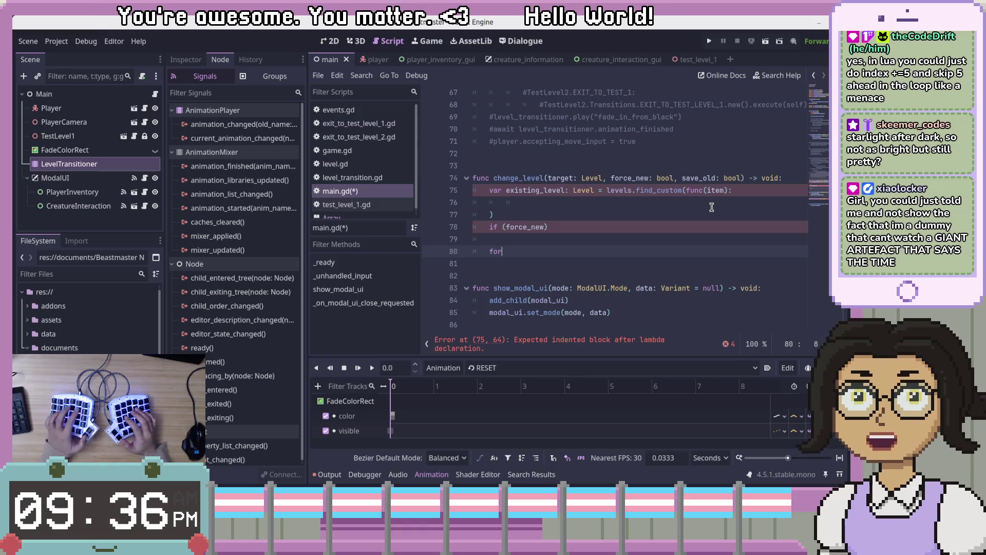
{"action": "type", "text": " (int"}
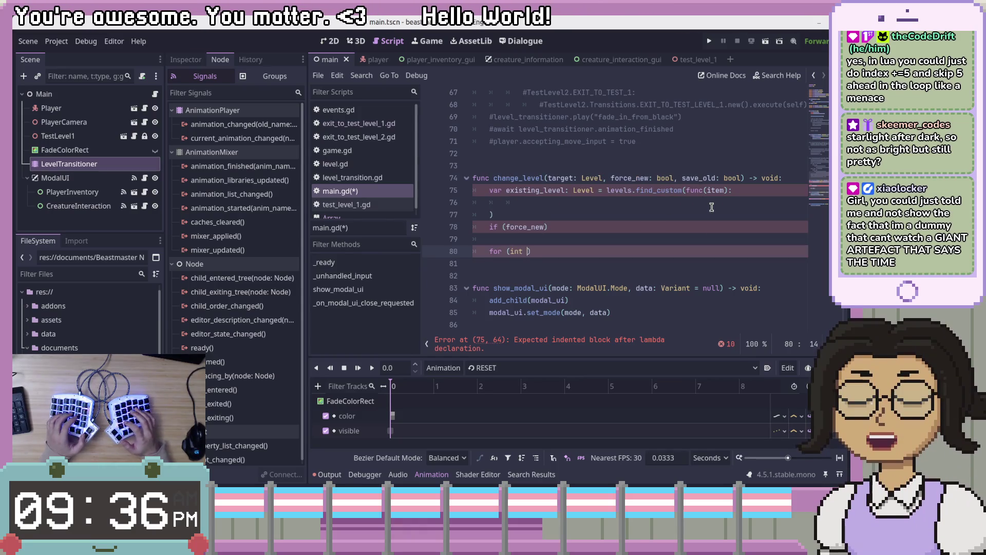
{"action": "key", "text": "BackSpace"}
{"action": "key", "text": "BackSpace"}
{"action": "type", "text": "var i = "}
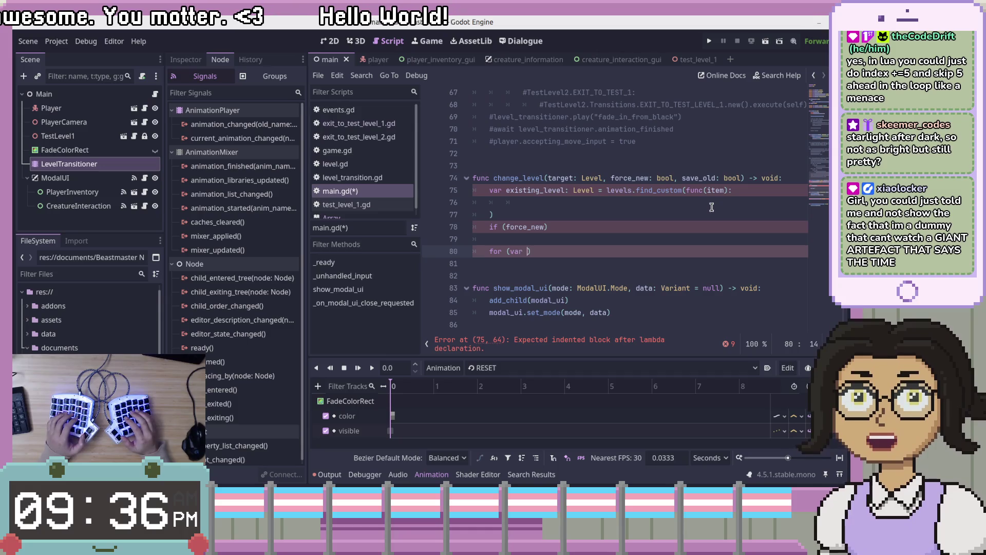
{"action": "type", "text": "10; i <"}
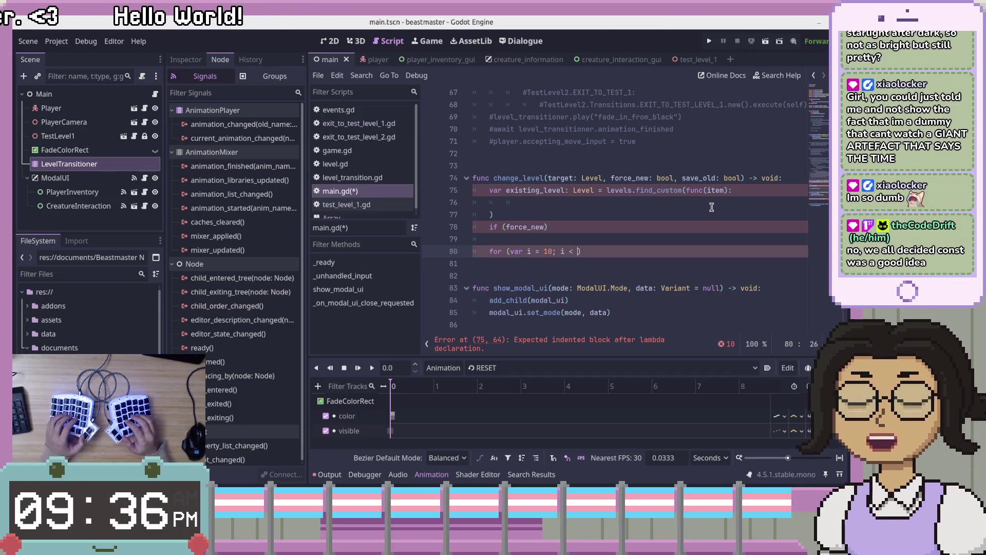
{"action": "type", "text": " blah; i"}
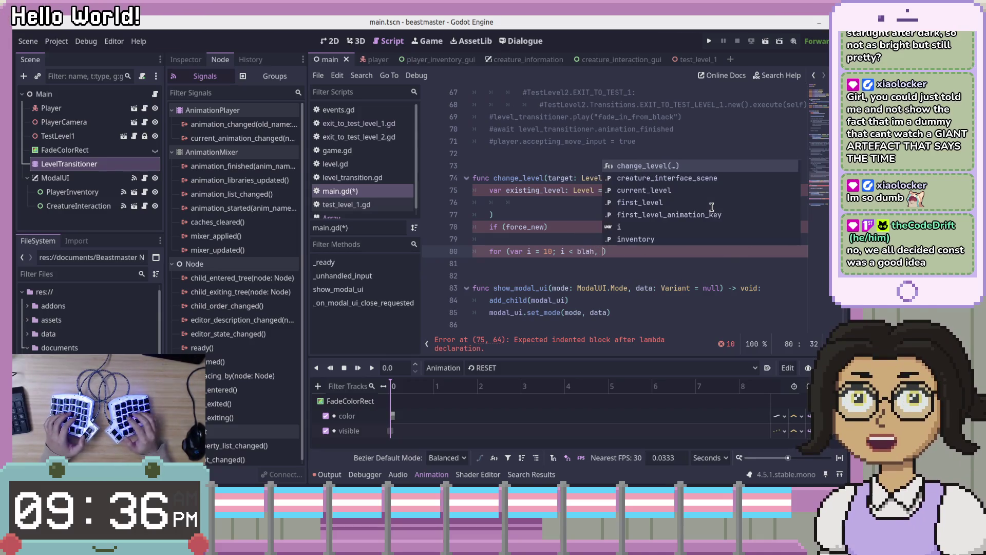
{"action": "type", "text": "++"}
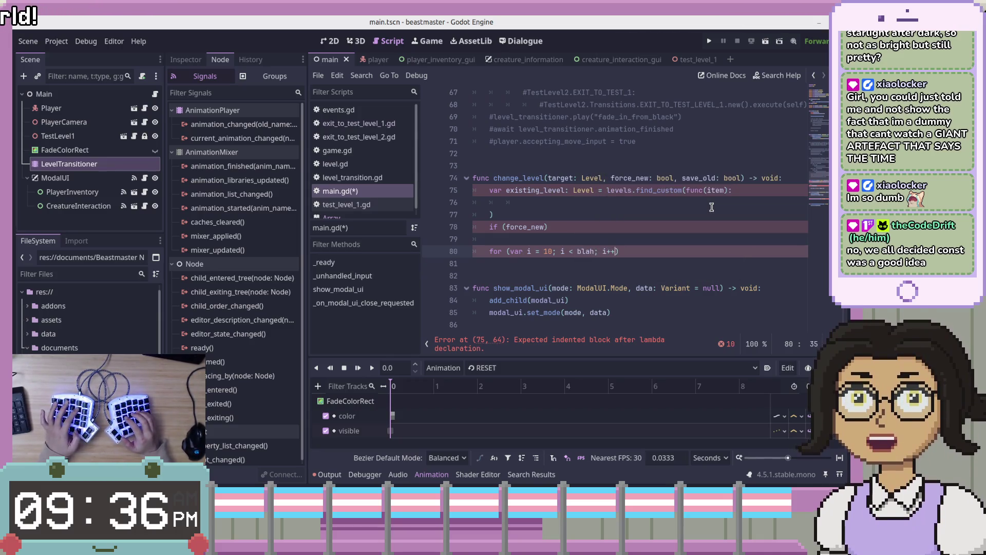
Give the loop braces with an i += 5 body and change var to let in its header.
{"action": "key", "text": "Return"}
{"action": "type", "text": "{"}
{"action": "key", "text": "Return"}
{"action": "type", "text": "i"}
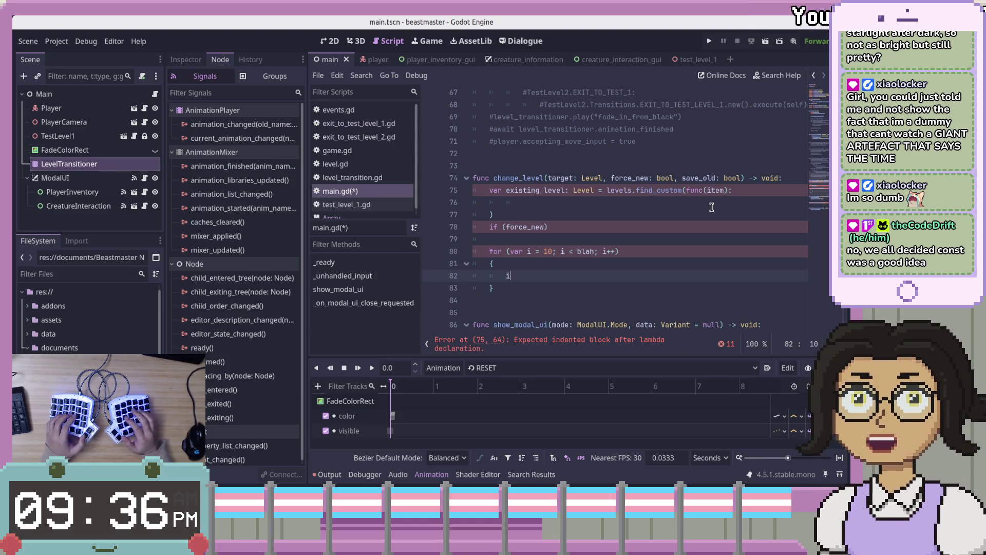
{"action": "type", "text": " += 5"}
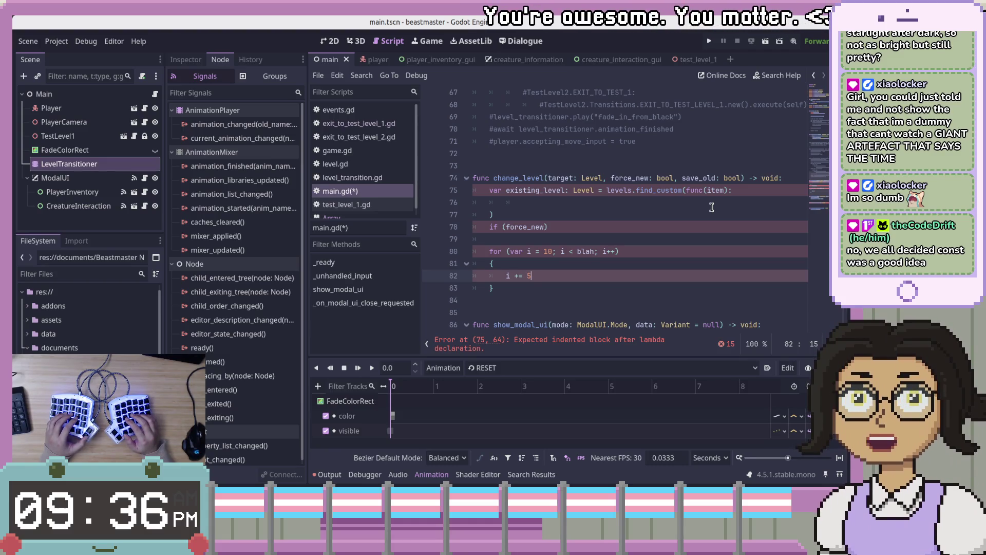
{"action": "key", "text": "Up"}
{"action": "key", "text": "Up"}
{"action": "key", "text": "Left"}
{"action": "key", "text": "Left"}
{"action": "key", "text": "BackSpace"}
{"action": "key", "text": "BackSpace"}
{"action": "key", "text": "BackSpace"}
{"action": "type", "text": "let"}
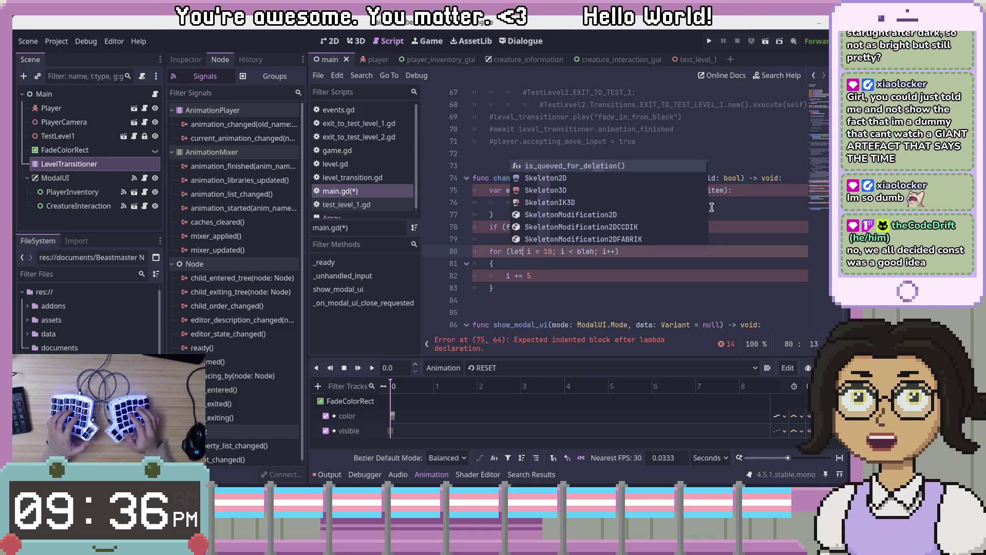
{"action": "key", "text": "Escape"}
{"action": "left_click", "coordinate": [652, 272]}
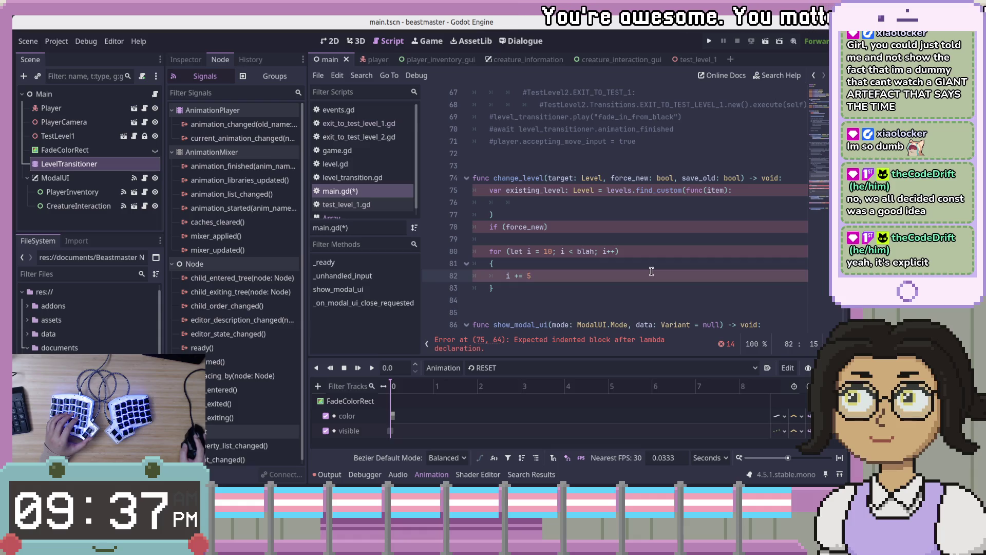
{"action": "left_click", "coordinate": [650, 253]}
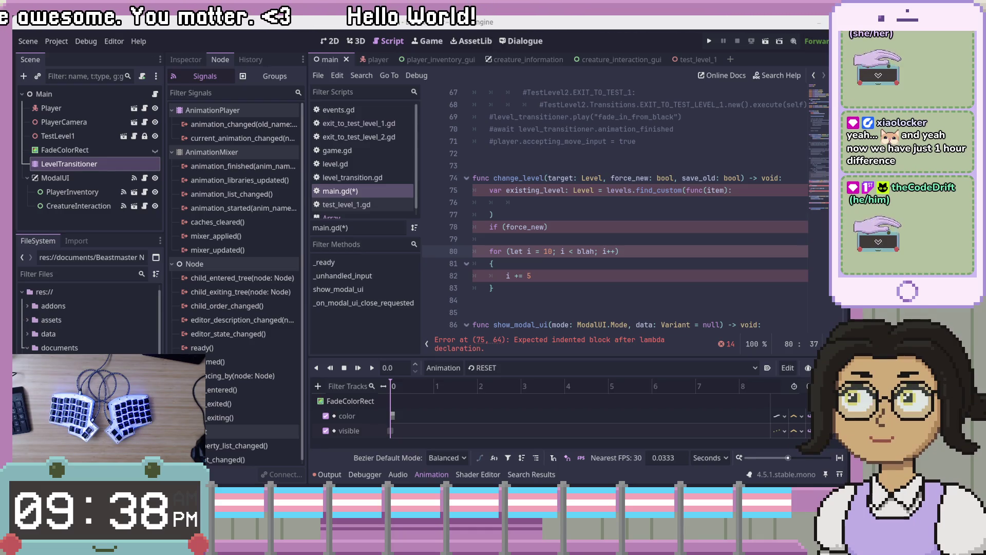
{"action": "left_click", "coordinate": [641, 206]}
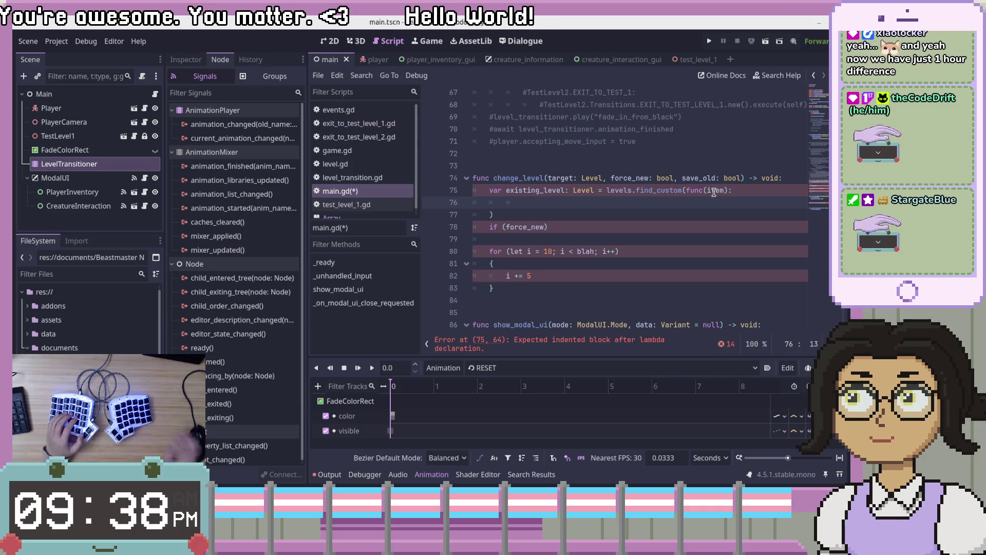
{"action": "scroll", "coordinate": [714, 192], "scroll_direction": "down", "scroll_amount": 4}
{"action": "left_click", "coordinate": [556, 240]}
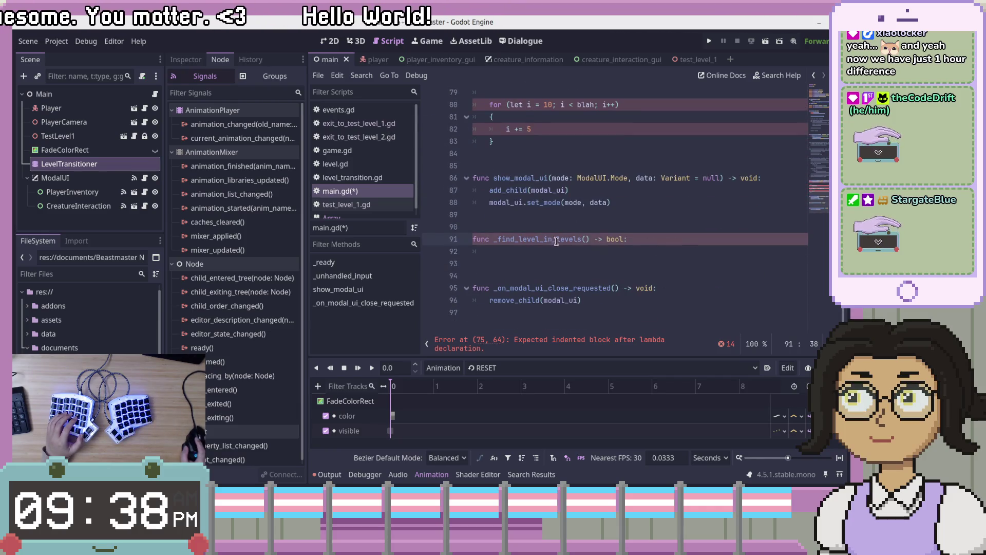
{"action": "left_click", "coordinate": [591, 239]}
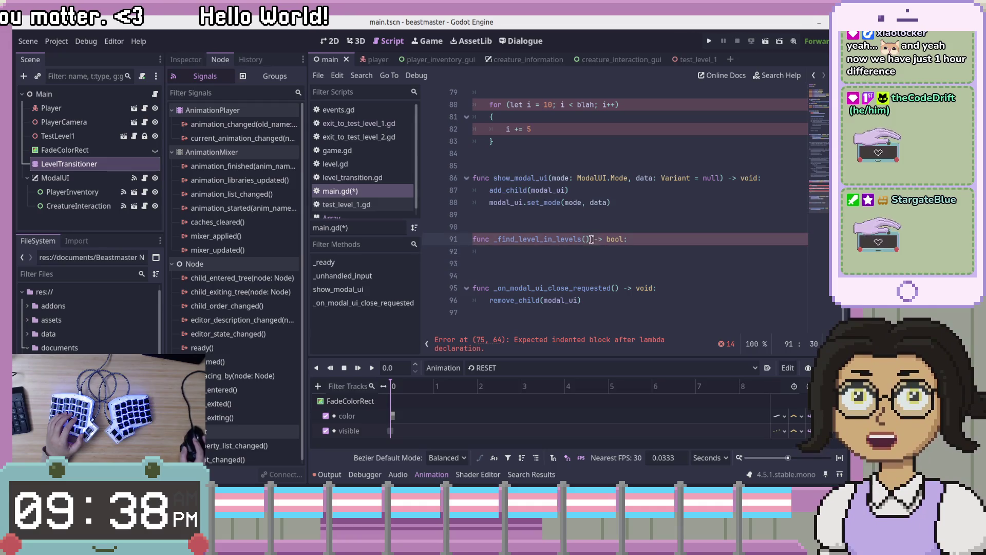
{"action": "left_click", "coordinate": [585, 241]}
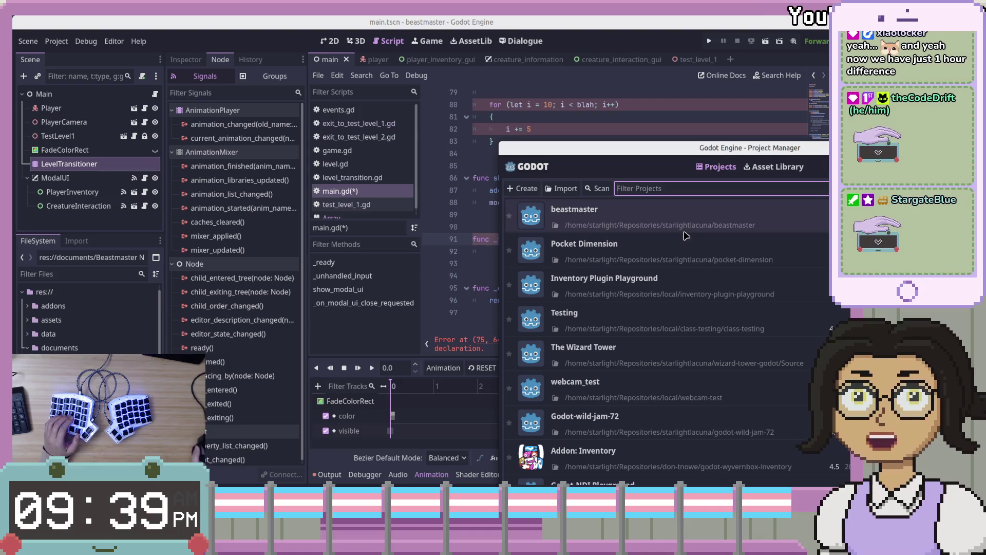
Open the Testing project and close its open main scene tabs.
{"action": "double_click", "coordinate": [705, 329]}
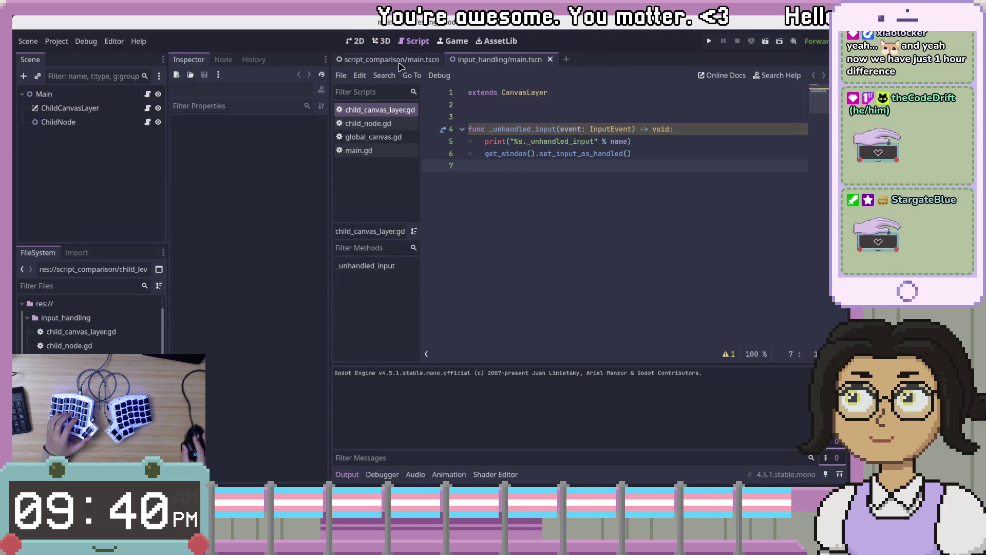
{"action": "left_click", "coordinate": [441, 60]}
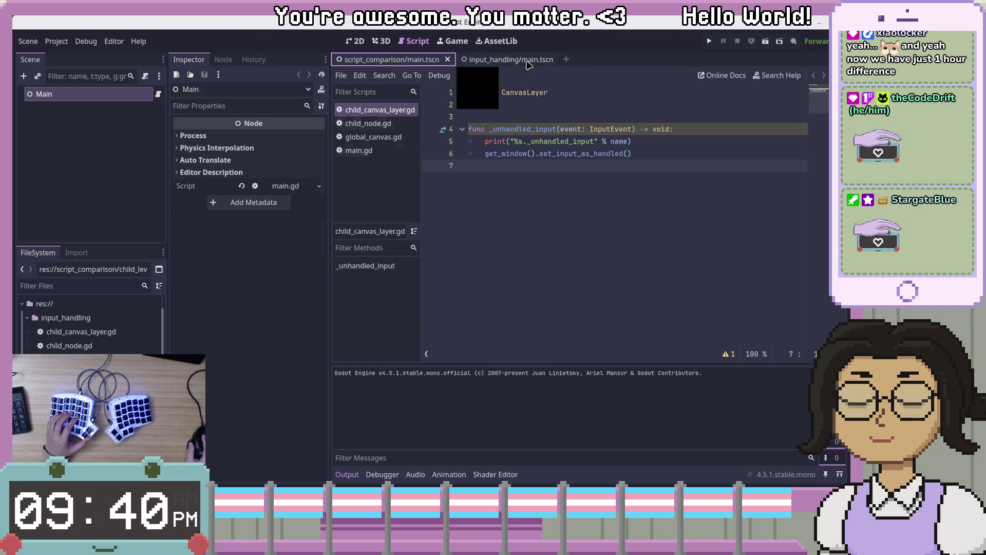
{"action": "left_click", "coordinate": [448, 59]}
{"action": "left_click", "coordinate": [369, 59]}
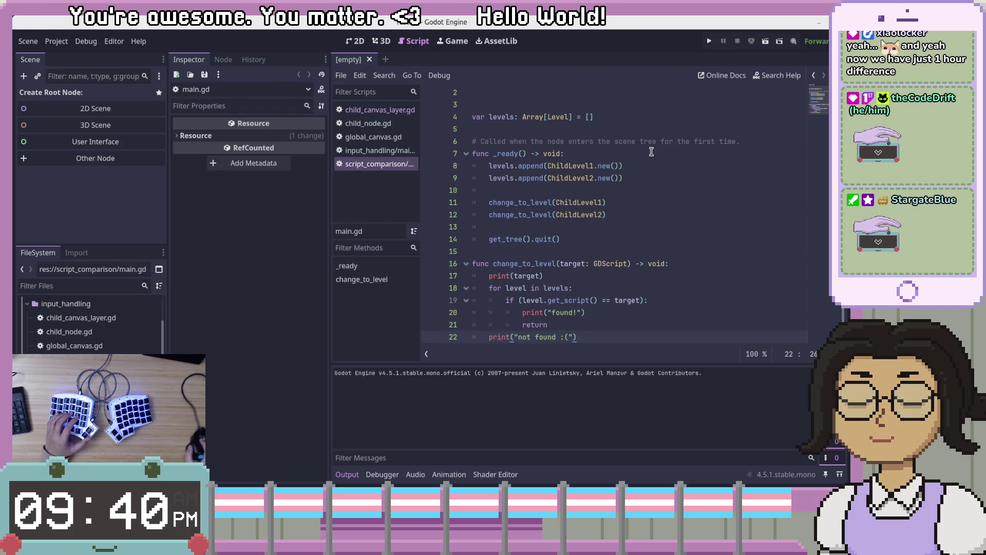
Inspect the GDScript target parameter and get_script comparison in script_comparison/main.gd, then return to beastmaster.
{"action": "left_click", "coordinate": [662, 203]}
{"action": "left_click", "coordinate": [658, 240]}
{"action": "left_click", "coordinate": [571, 302]}
{"action": "left_click", "coordinate": [697, 288]}
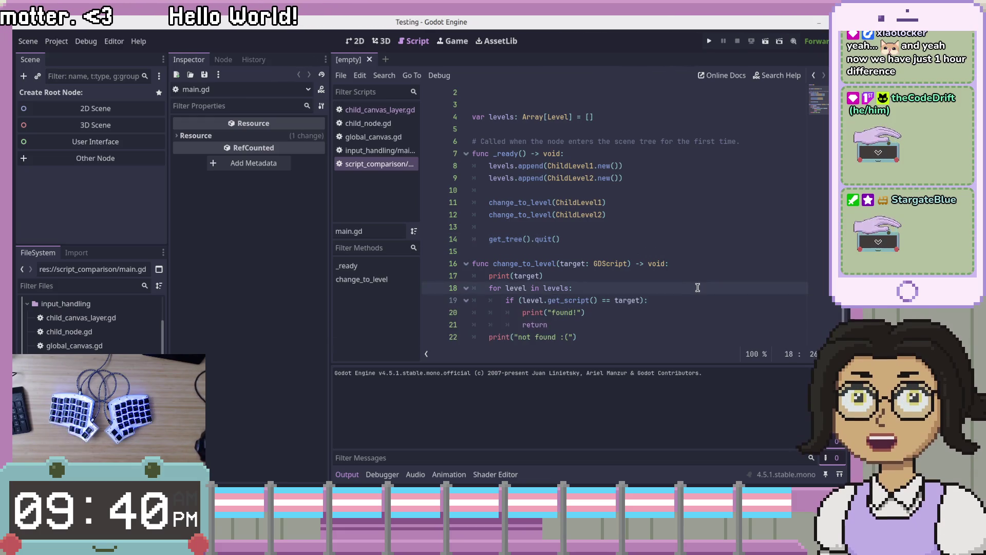
{"action": "double_click", "coordinate": [622, 264]}
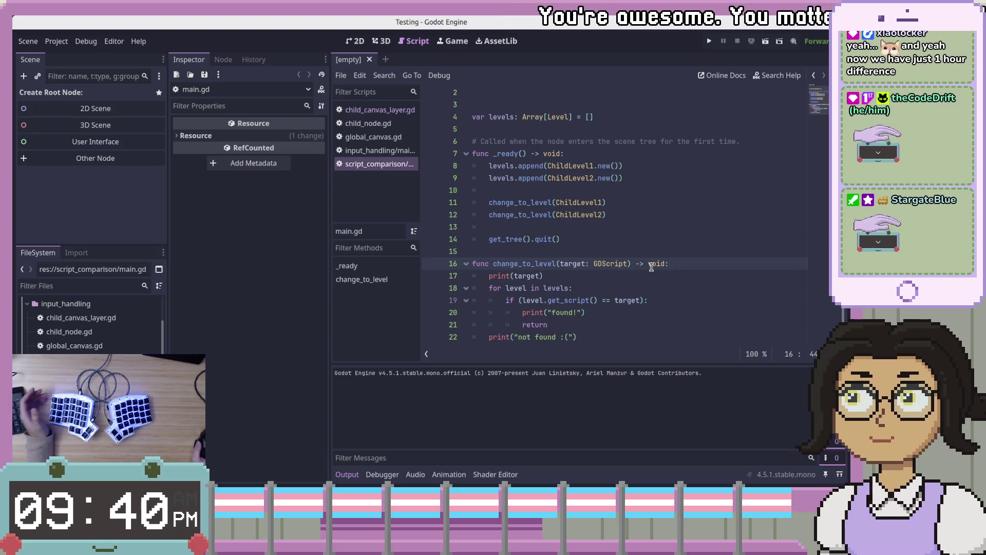
{"action": "mouse_move", "coordinate": [628, 263]}
{"action": "left_mouse_down"}
{"action": "mouse_move", "coordinate": [542, 265]}
{"action": "mouse_move", "coordinate": [627, 263]}
{"action": "left_mouse_up"}
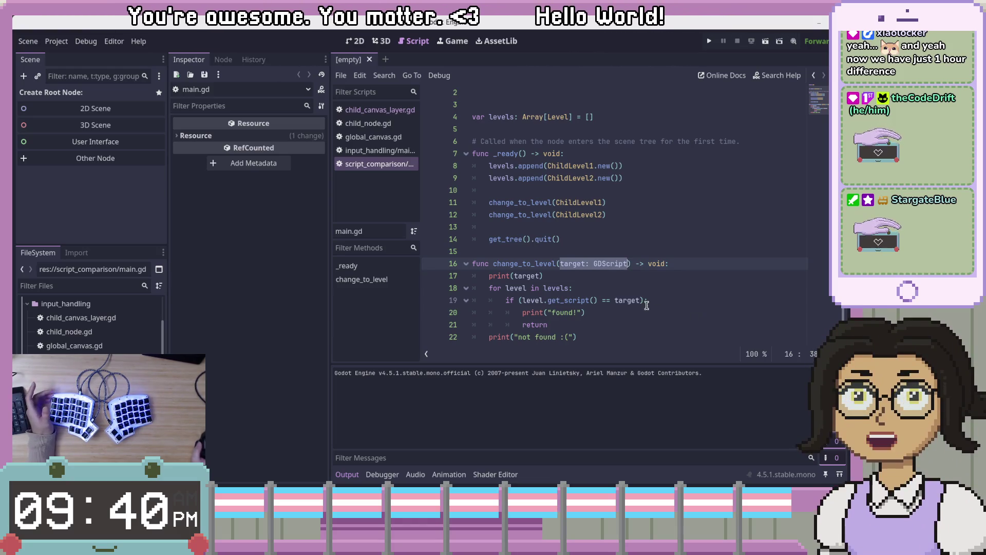
{"action": "left_click_drag", "start_coordinate": [522, 312], "coordinate": [579, 327]}
{"action": "left_click", "coordinate": [586, 329]}
{"action": "left_click", "coordinate": [603, 344]}
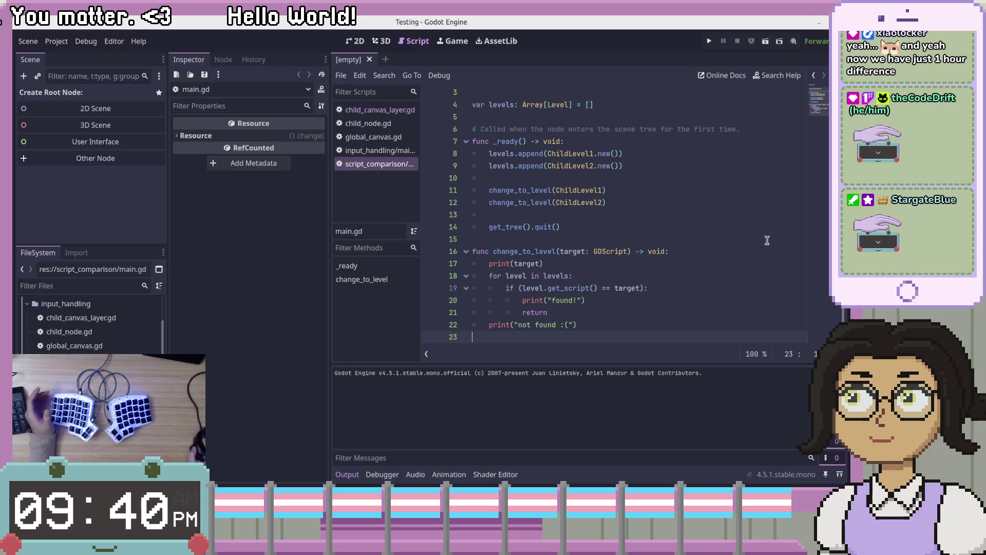
{"action": "left_click", "coordinate": [820, 25]}
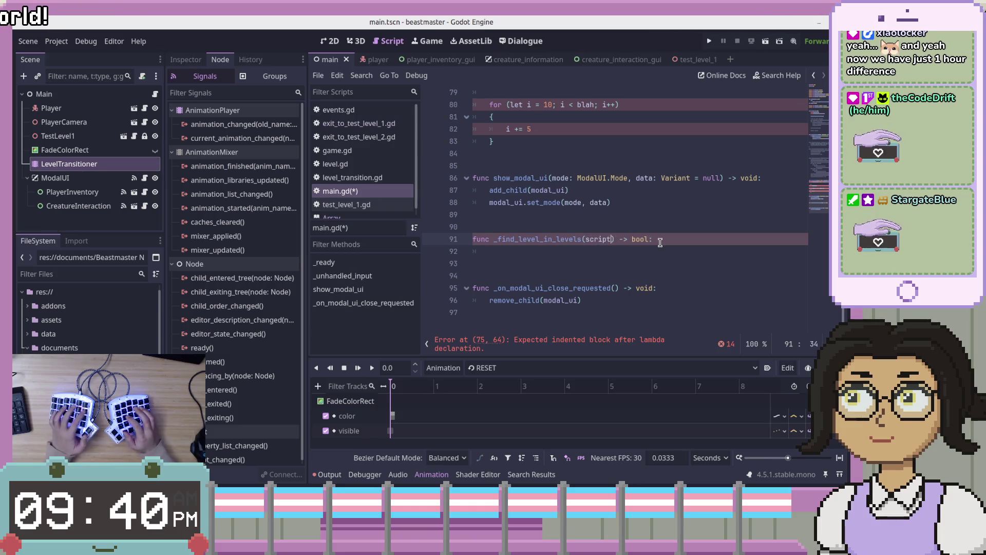
Type the script parameter as GDScript, cross-checking get_script usage in the Testing project.
{"action": "type", "text": "VVDScript"}
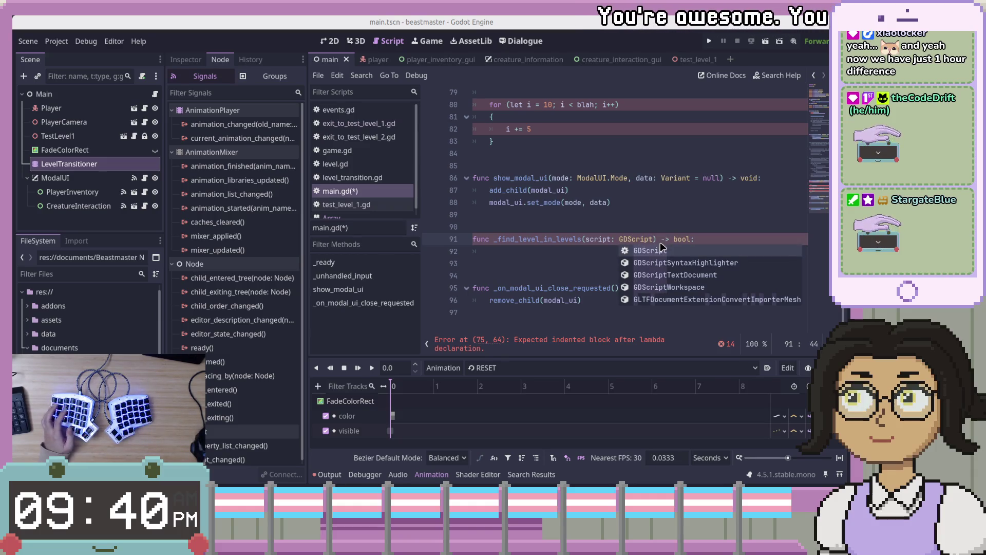
{"action": "key", "text": "alt+Tab"}
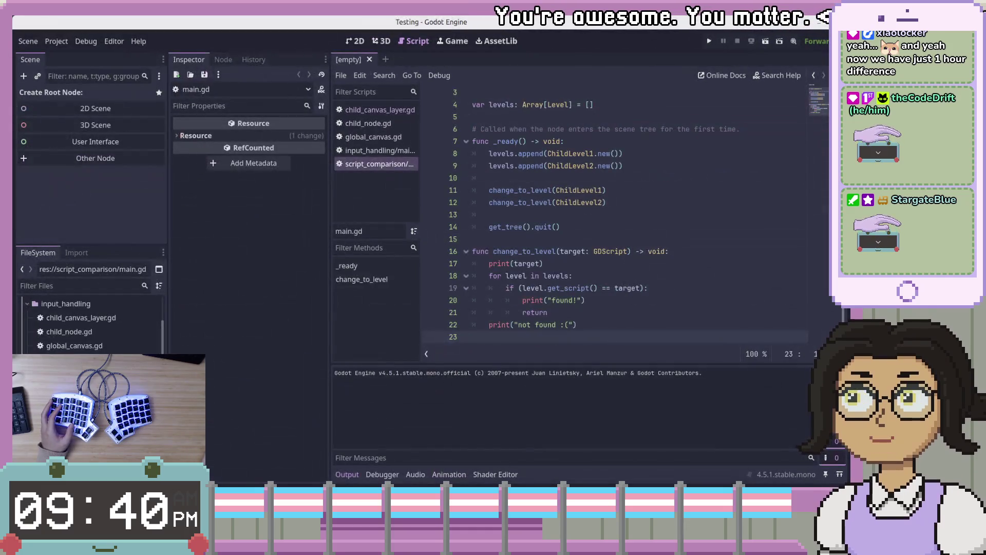
{"action": "double_click", "coordinate": [567, 288]}
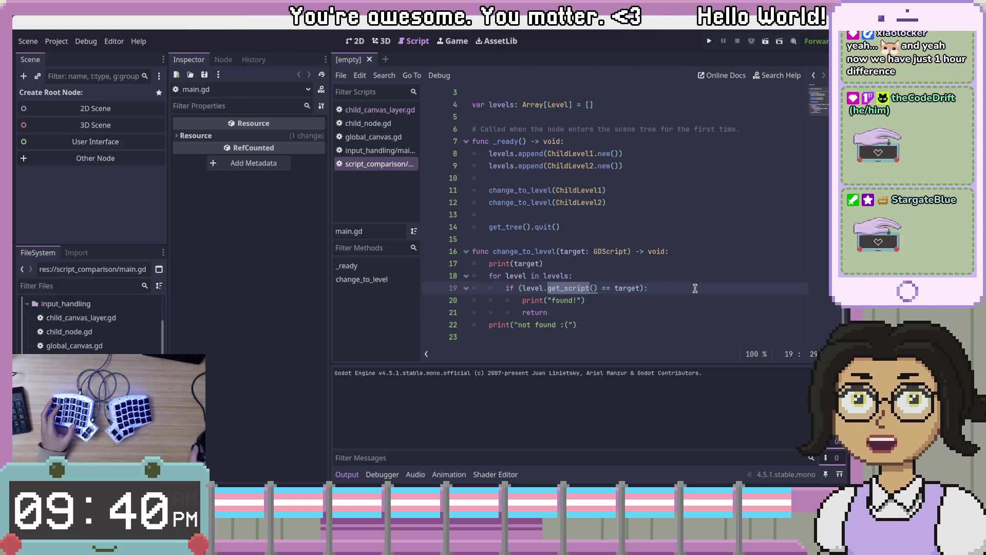
{"action": "key", "text": "Up"}
{"action": "left_click", "coordinate": [582, 288]}
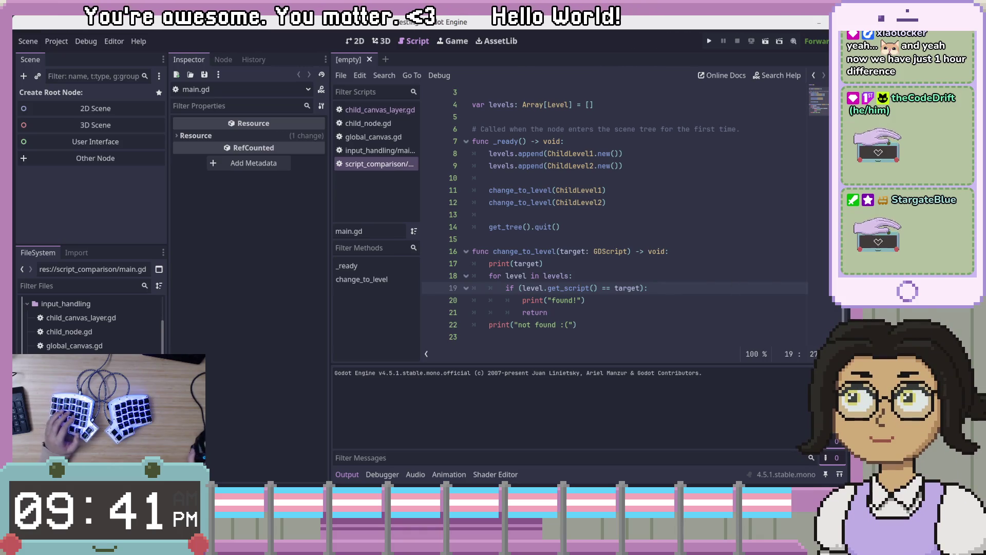
{"action": "key", "text": "alt+Tab"}
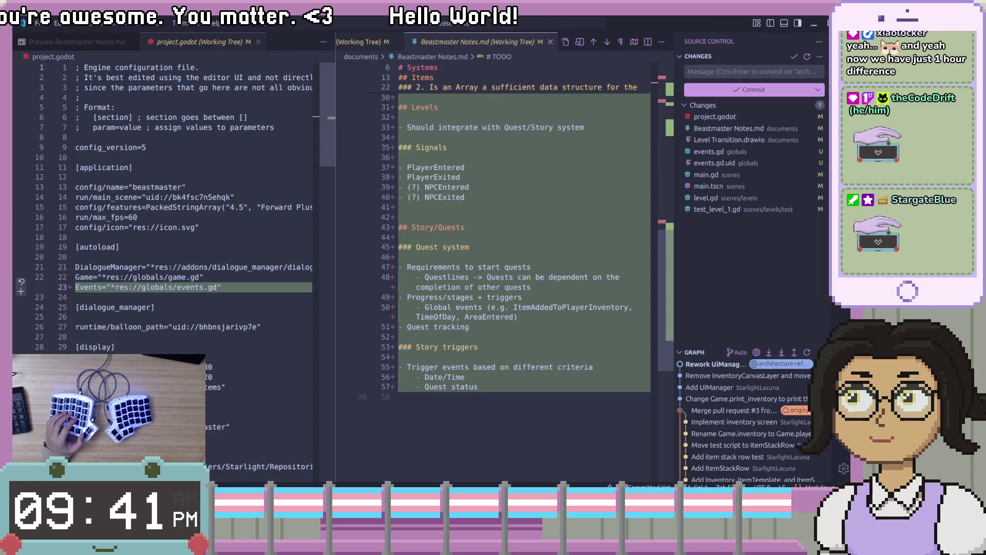
{"action": "key", "text": "alt+Tab"}
{"action": "left_click", "coordinate": [711, 240]}
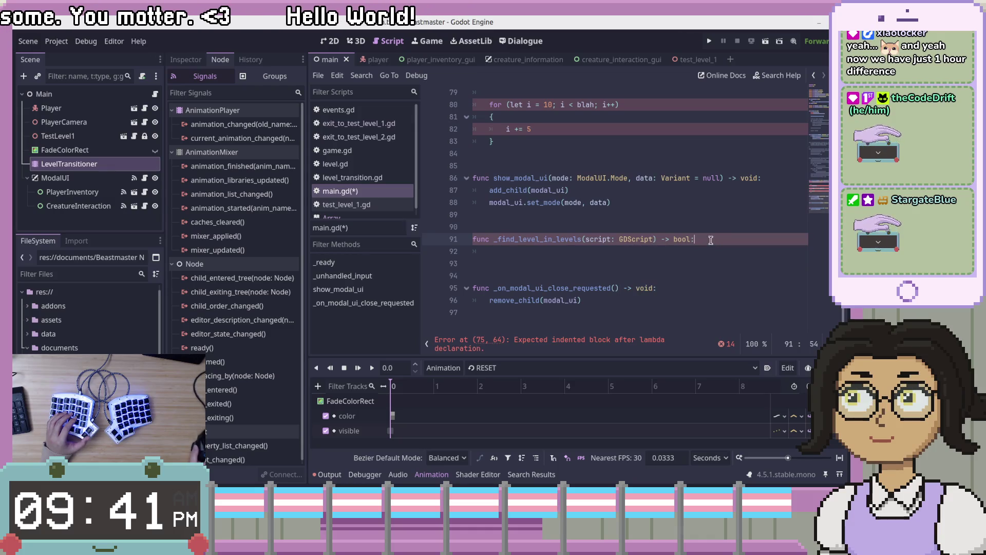
Try retyping line 91's parameter, revert it to script: GDScript, and save main.gd.
{"action": "left_click", "coordinate": [554, 239]}
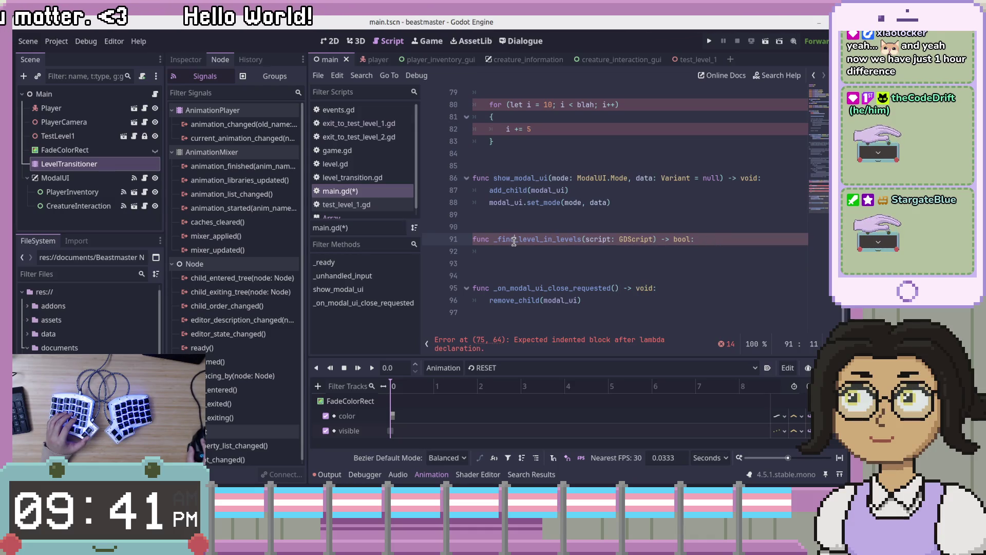
{"action": "type", "text": "level"}
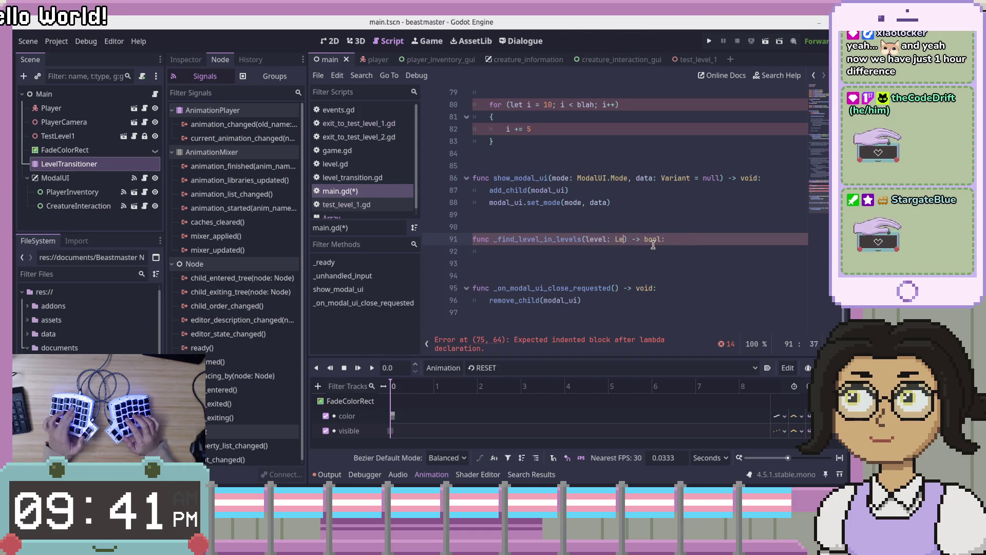
{"action": "key", "text": "BackSpace"}
{"action": "key", "text": "BackSpace"}
{"action": "key", "text": "BackSpace"}
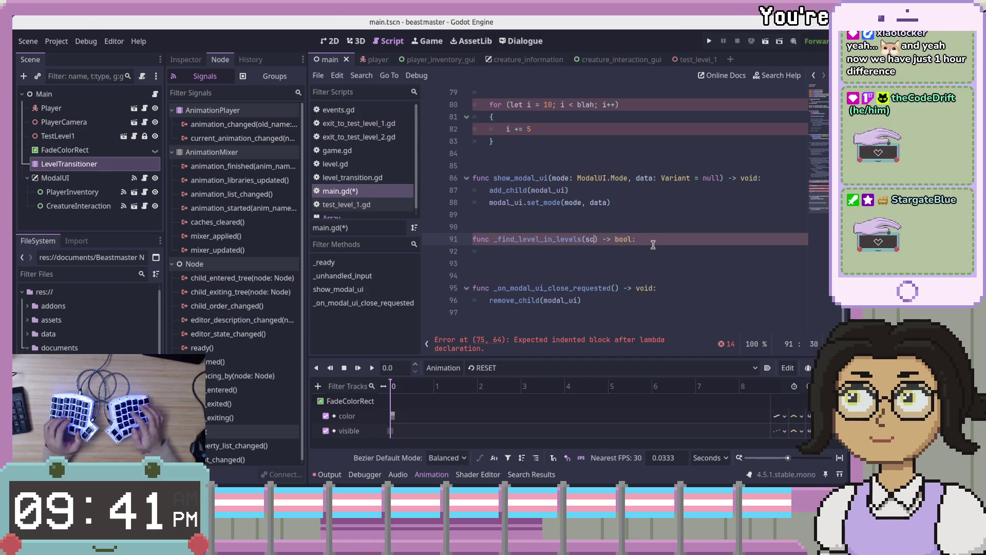
{"action": "key", "text": "ctrl+z"}
{"action": "key", "text": "ctrl+z"}
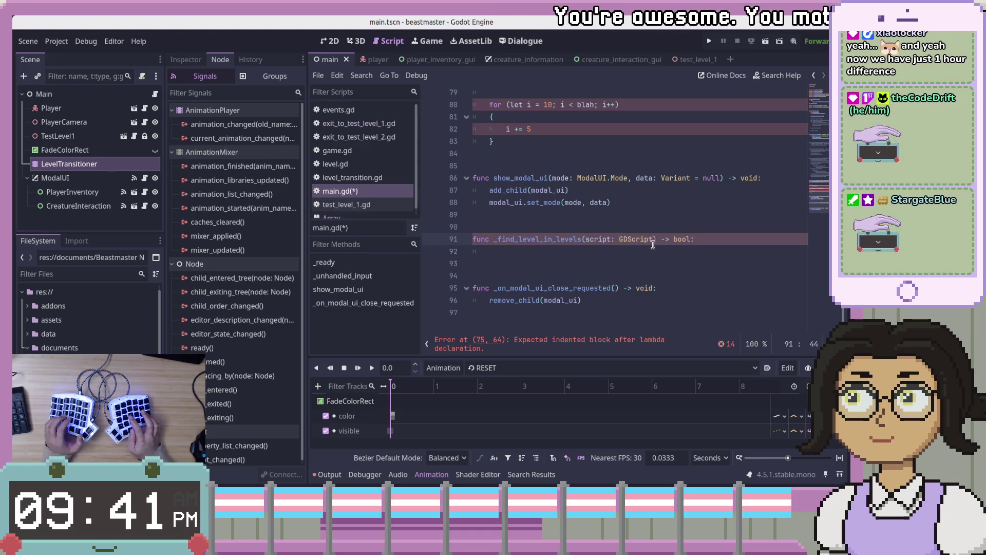
{"action": "key", "text": "ctrl+s"}
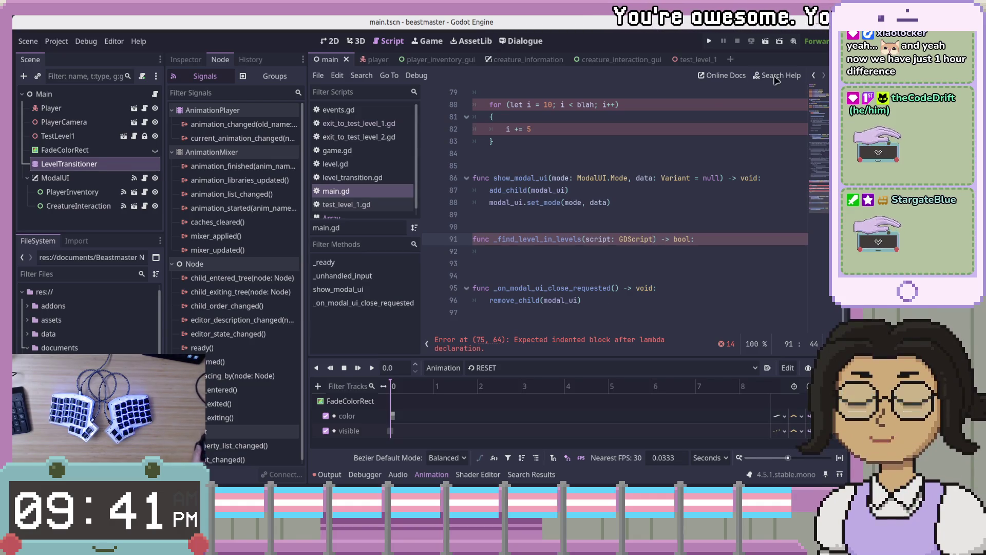
{"action": "left_click", "coordinate": [742, 242]}
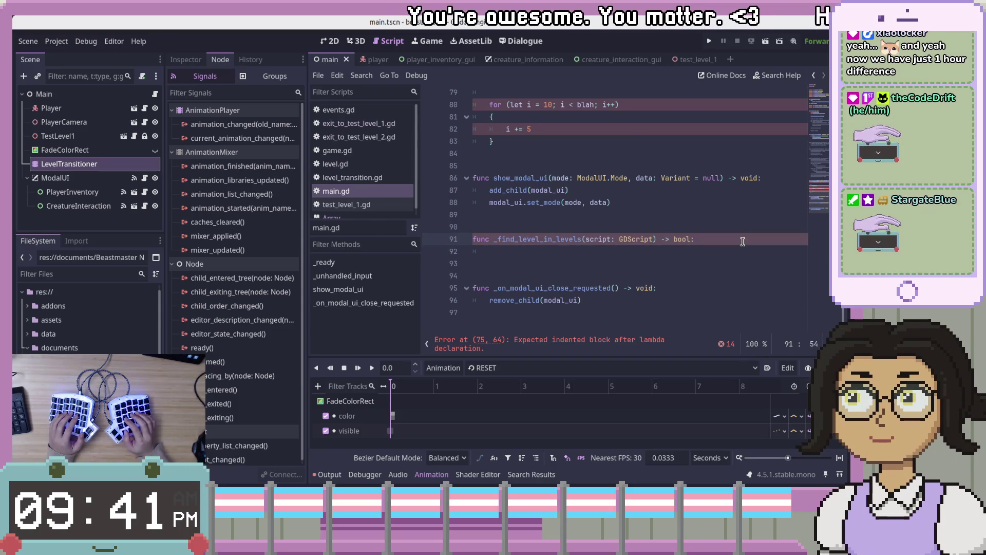
{"action": "key", "text": "Down"}
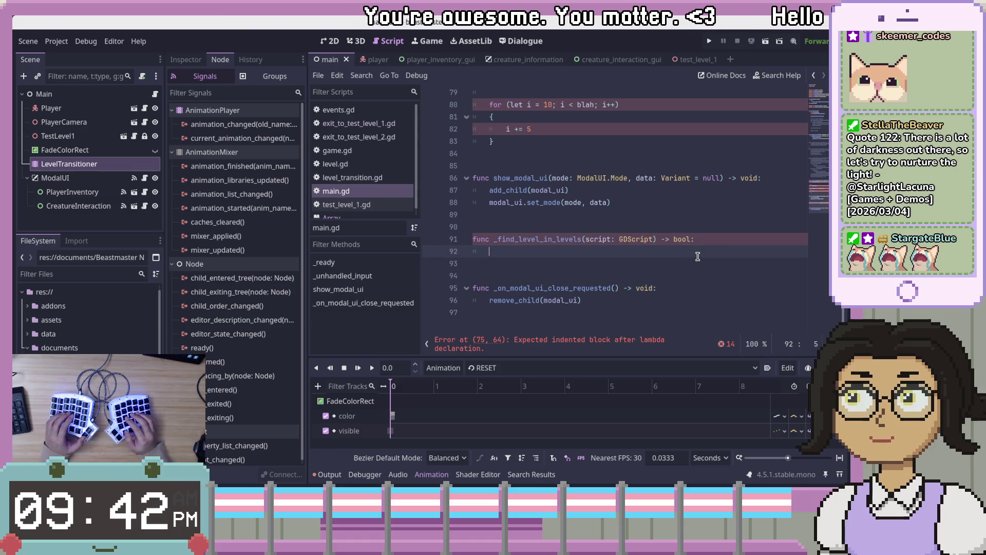
Replace a trial 'pass' on line 92 with a levels() call.
{"action": "type", "text": "pass"}
{"action": "key", "text": "BackSpace"}
{"action": "key", "text": "BackSpace"}
{"action": "key", "text": "BackSpace"}
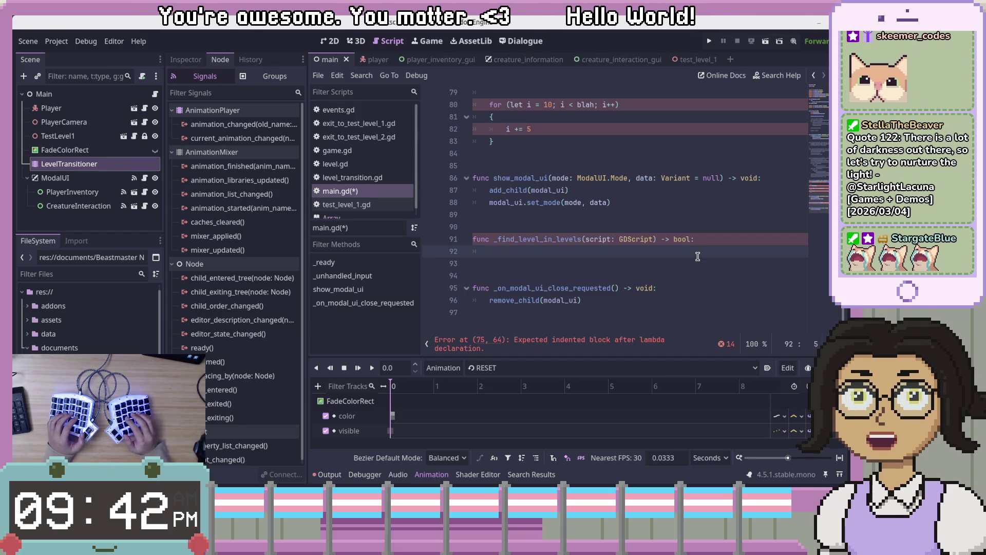
{"action": "type", "text": "lel"}
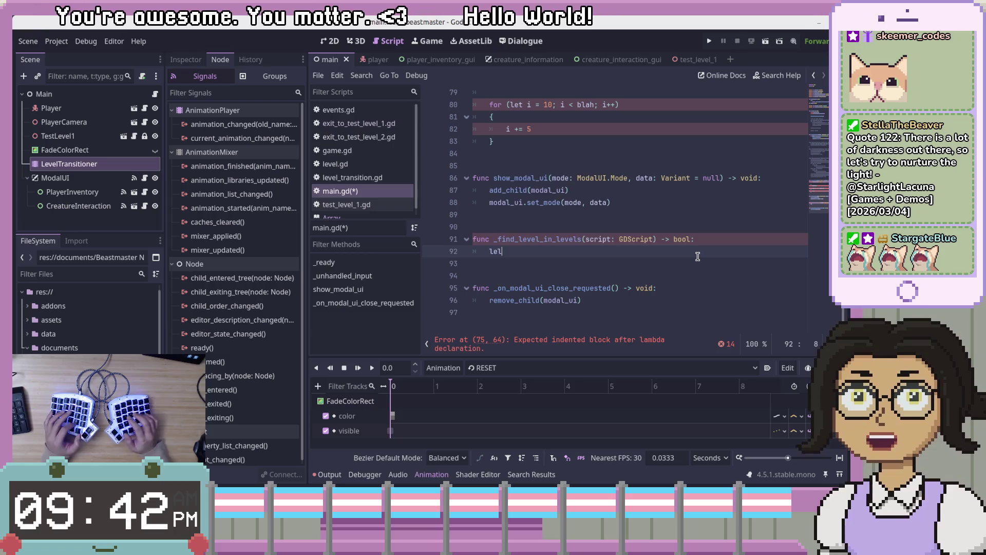
{"action": "key", "text": "BackSpace"}
{"action": "type", "text": "vel"}
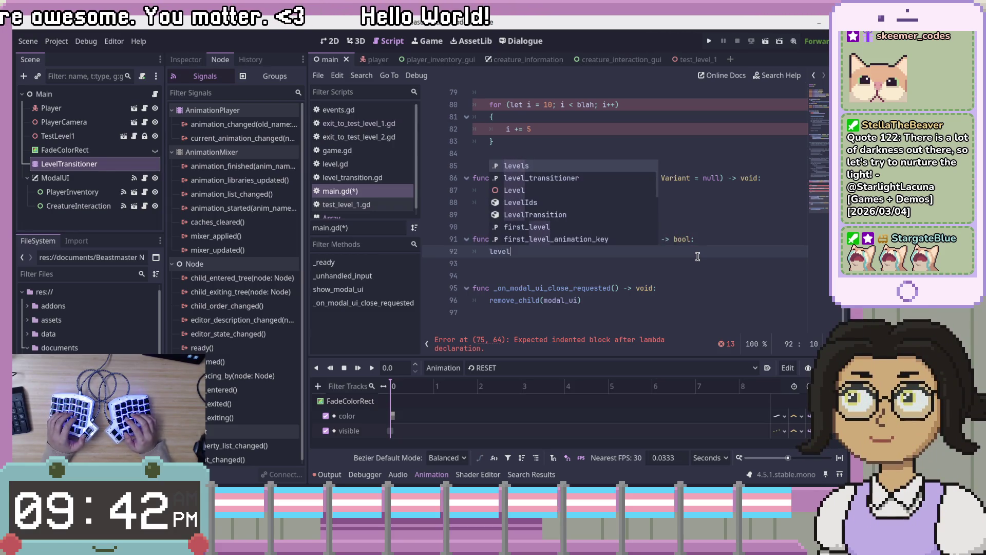
{"action": "type", "text": "s"}
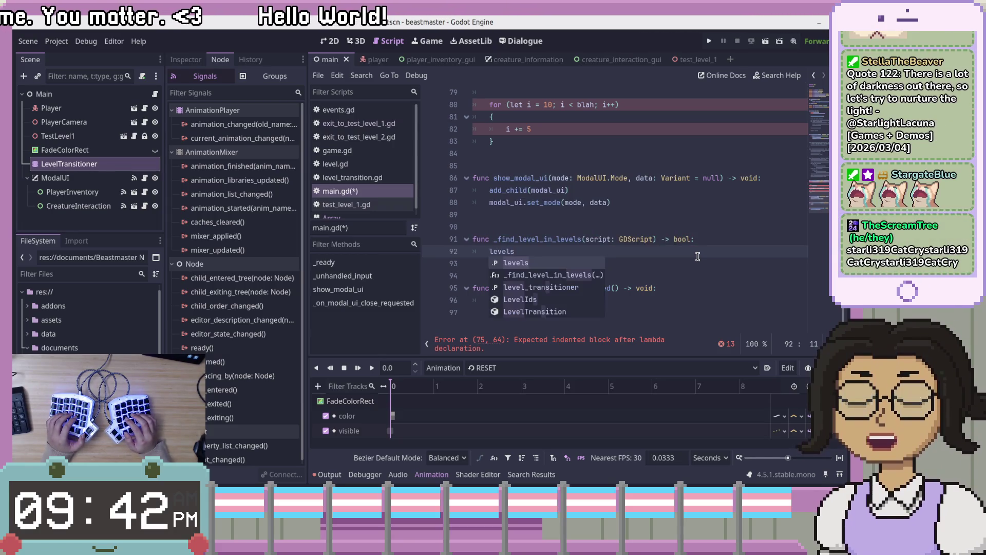
{"action": "type", "text": "("}
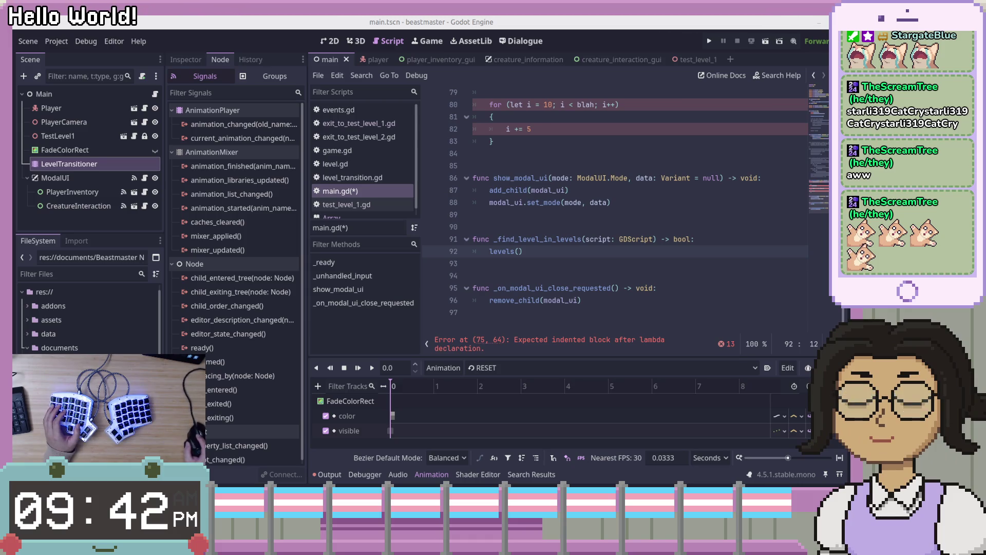
{"action": "left_click", "coordinate": [642, 222]}
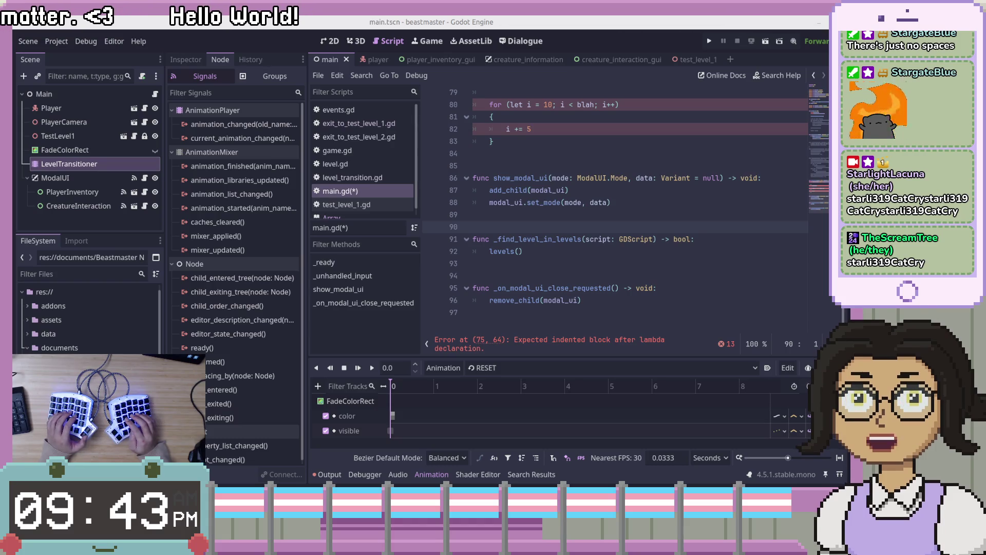
{"action": "left_click", "coordinate": [638, 206]}
{"action": "key", "text": "Down"}
{"action": "key", "text": "Down"}
{"action": "key", "text": "Down"}
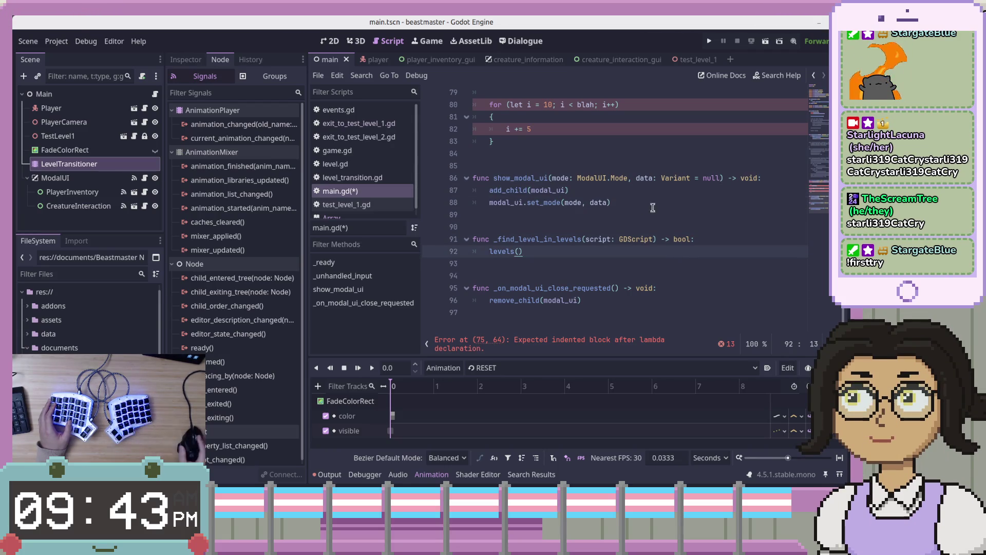
Scroll through change_level and return the caret to the levels() line.
{"action": "scroll", "coordinate": [662, 231], "scroll_direction": "up", "scroll_amount": 3}
{"action": "left_click", "coordinate": [683, 277]}
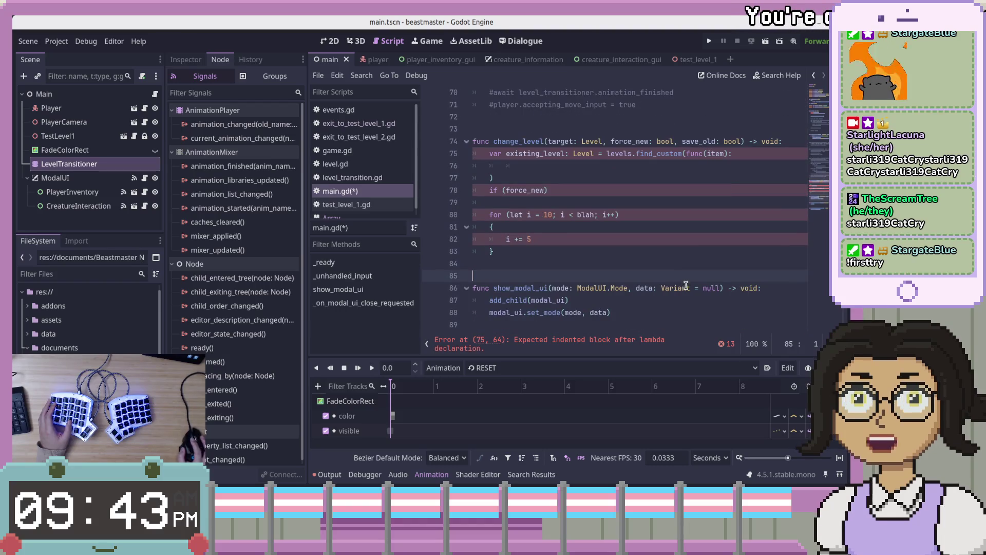
{"action": "scroll", "coordinate": [686, 285], "scroll_direction": "down", "scroll_amount": 3}
{"action": "left_click", "coordinate": [710, 251]}
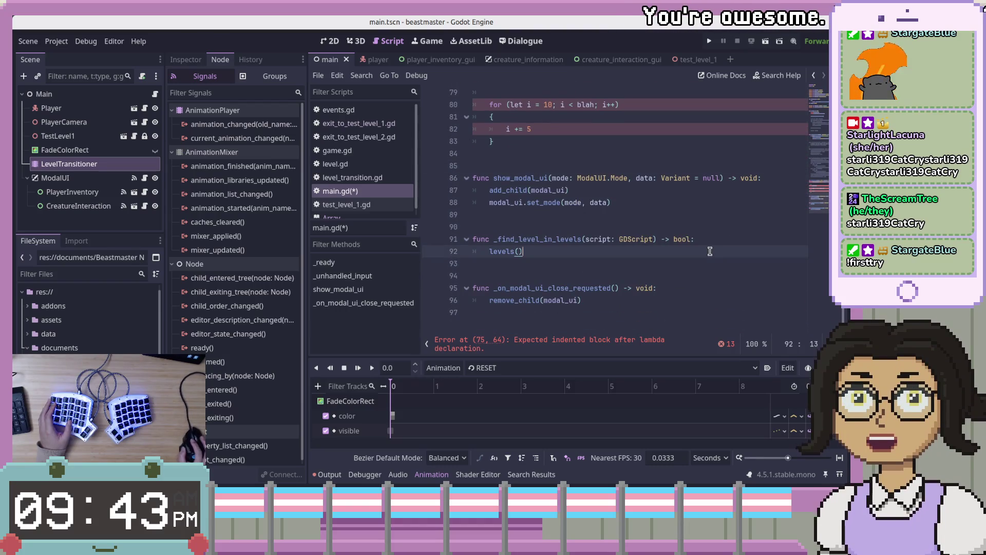
{"action": "scroll", "coordinate": [616, 257], "scroll_direction": "up", "scroll_amount": 1}
{"action": "scroll", "coordinate": [565, 262], "scroll_direction": "down", "scroll_amount": 1}
{"action": "left_click", "coordinate": [511, 266]}
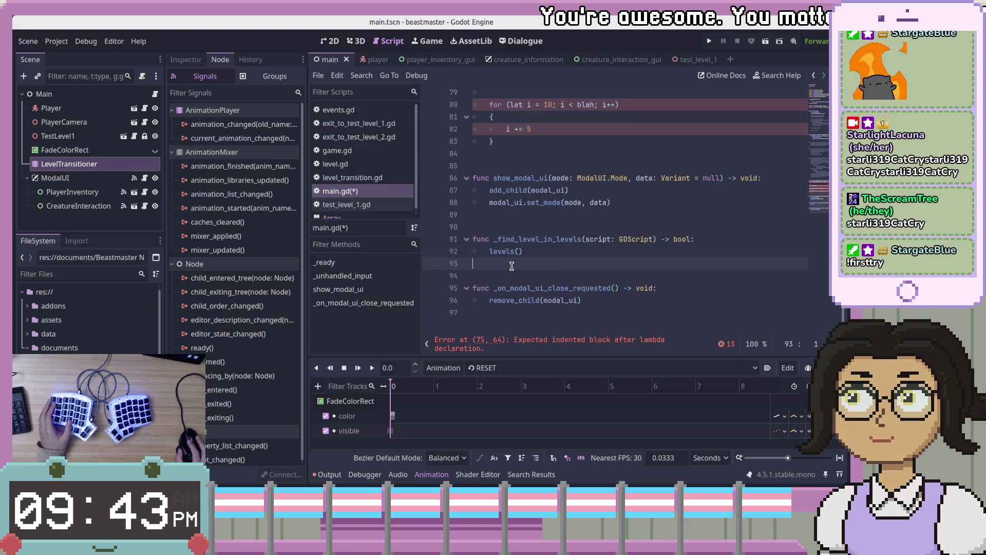
Change levels() to levels.find, then undo the last script change.
{"action": "key", "text": "Up"}
{"action": "key", "text": "End"}
{"action": "key", "text": "Left"}
{"action": "key", "text": "Left"}
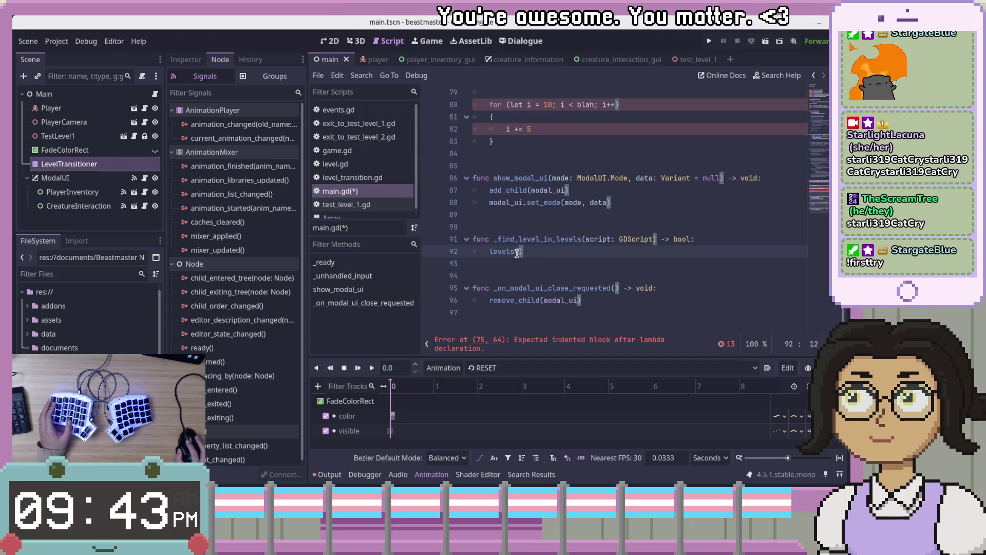
{"action": "key", "text": "BackSpace"}
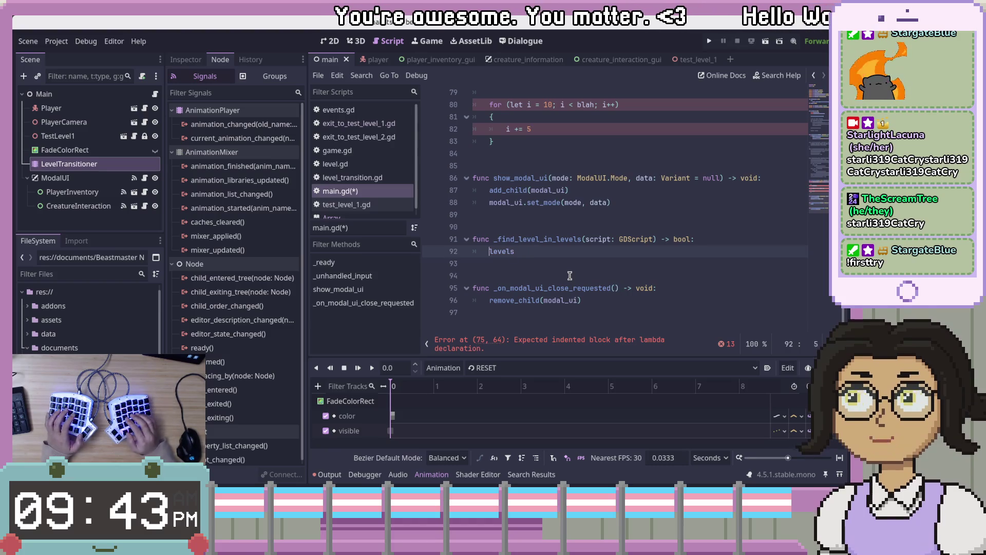
{"action": "type", "text": "."}
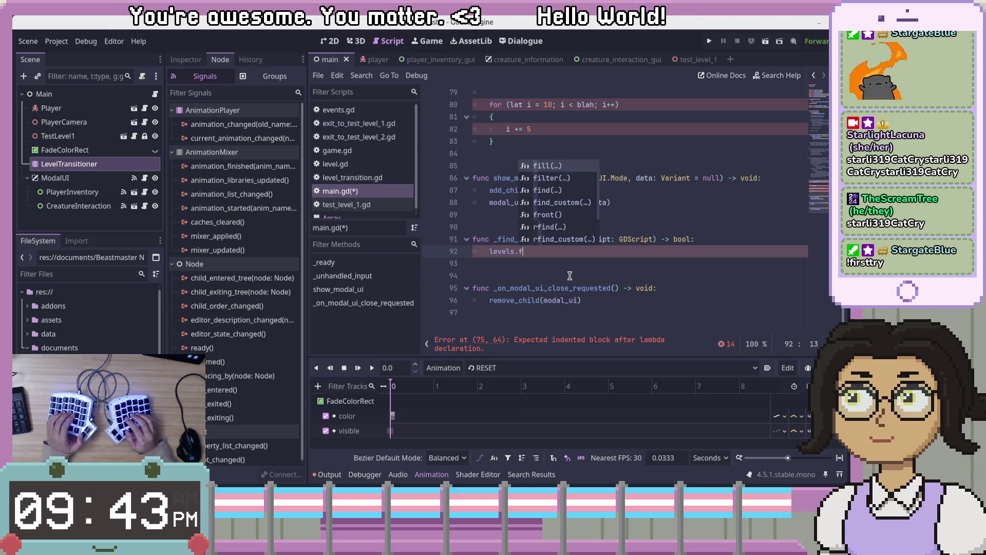
{"action": "type", "text": "find"}
{"action": "key", "text": "Escape"}
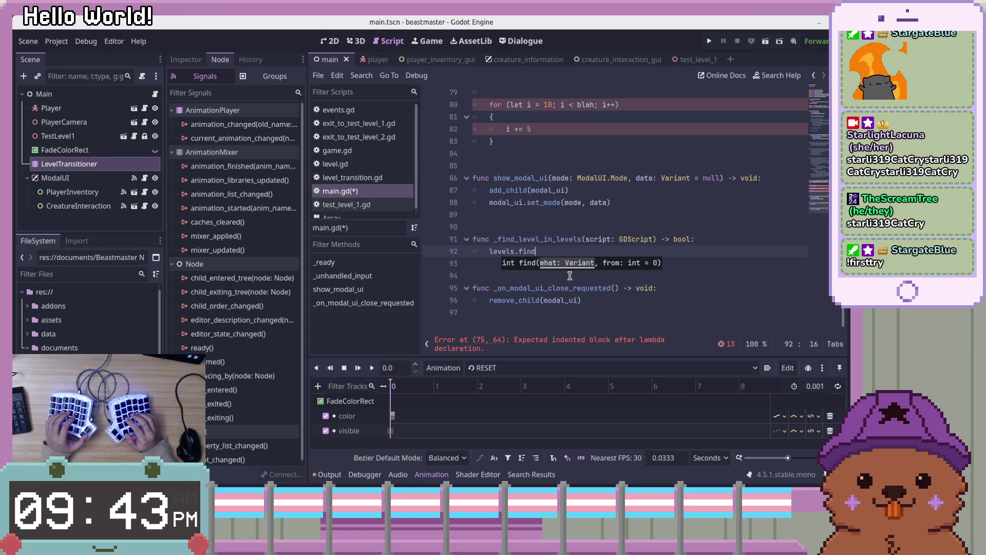
{"action": "key", "text": "ctrl+z"}
{"action": "key", "text": "ctrl+z"}
{"action": "key", "text": "ctrl+z"}
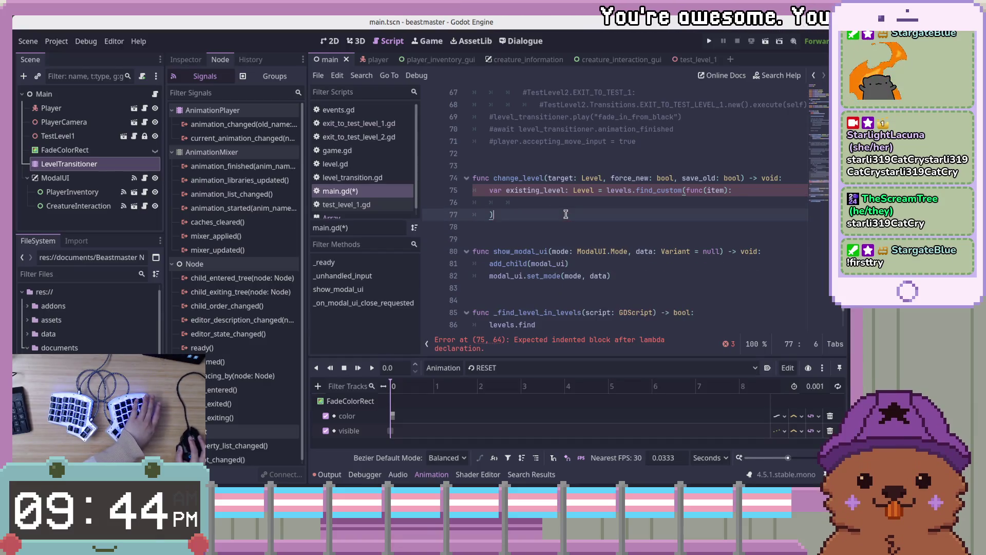
Redo the change and rebuild the find_custom lambda with an empty indented body and a closing ')' line.
{"action": "key", "text": "ctrl+shift+z"}
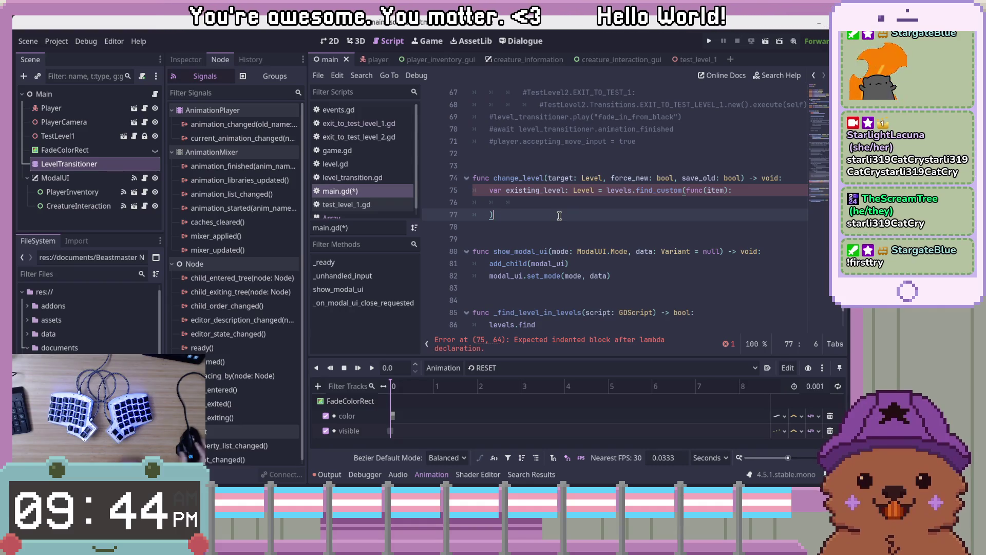
{"action": "key", "text": "BackSpace"}
{"action": "key", "text": "BackSpace"}
{"action": "key", "text": "BackSpace"}
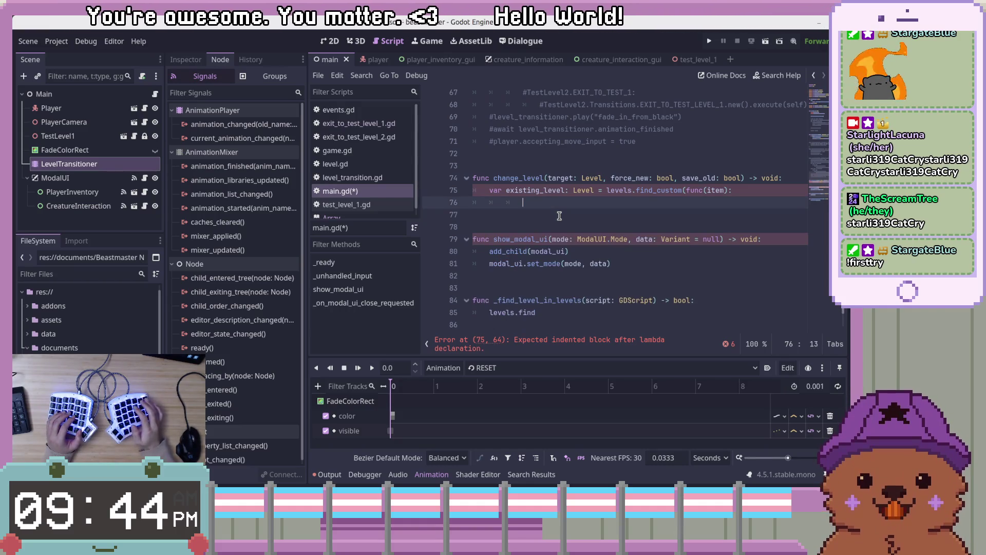
{"action": "key", "text": "BackSpace"}
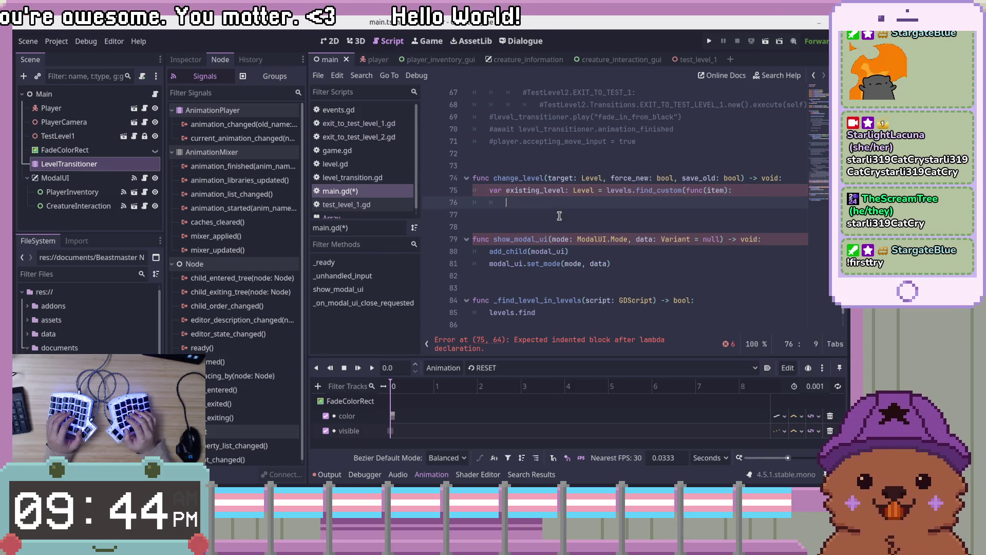
{"action": "key", "text": "BackSpace"}
{"action": "key", "text": "Up"}
{"action": "key", "text": "End"}
{"action": "key", "text": "Down"}
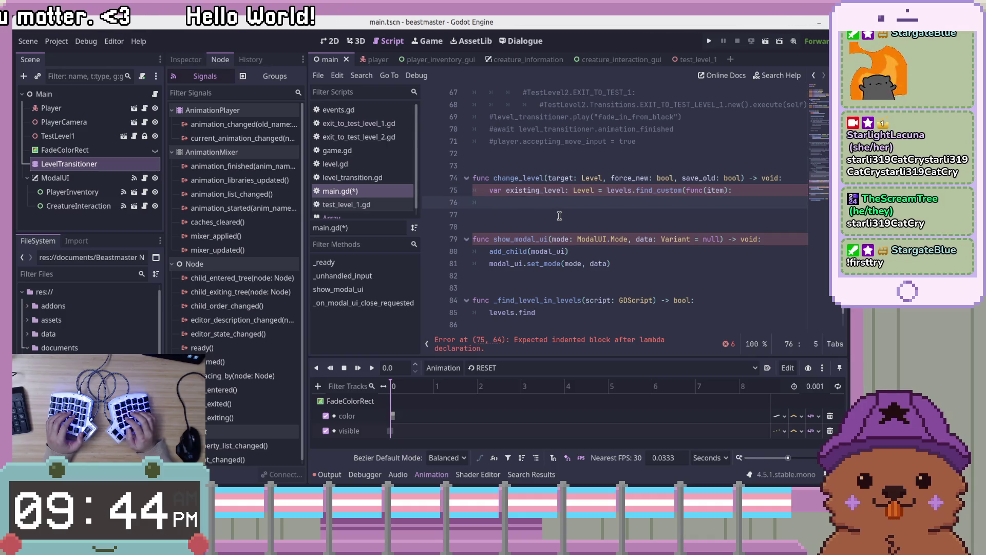
{"action": "type", "text": ")"}
{"action": "key", "text": "Left"}
{"action": "key", "text": "Return"}
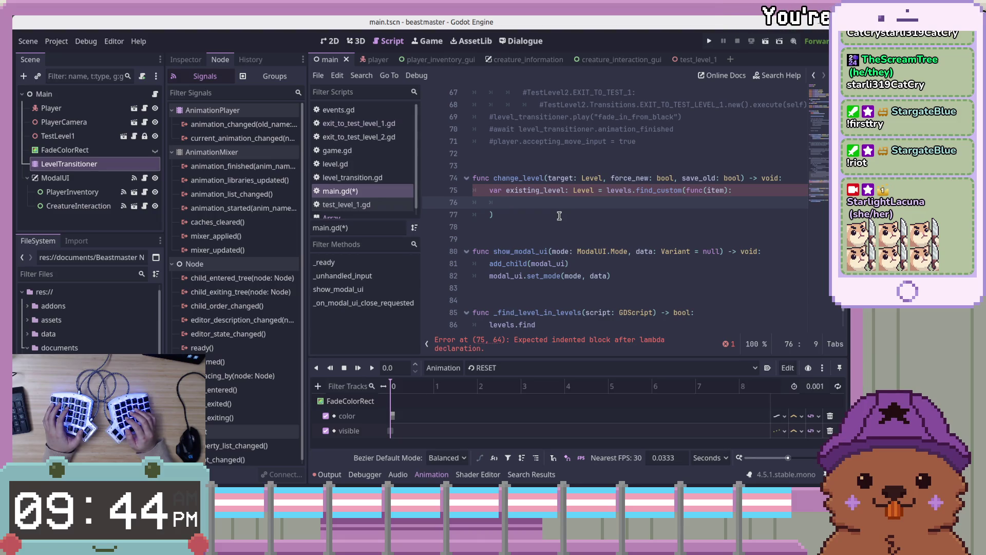
{"action": "scroll", "coordinate": [592, 233], "scroll_direction": "down", "scroll_amount": 2}
{"action": "left_click", "coordinate": [578, 254]}
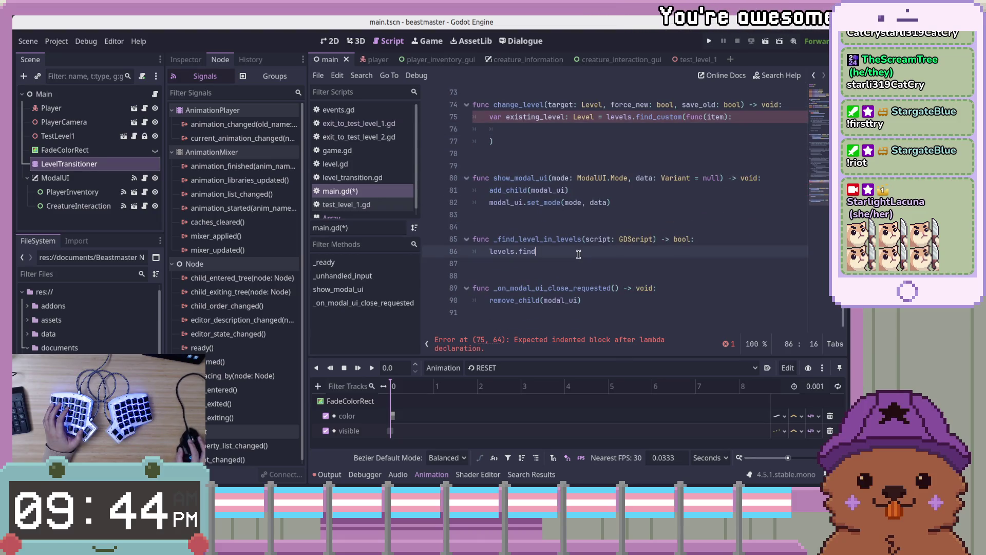
Open the Array docs for find_custom and highlight is_even in its example.
{"action": "scroll", "coordinate": [578, 254], "scroll_direction": "up", "scroll_amount": 1}
{"action": "left_click", "coordinate": [699, 227]}
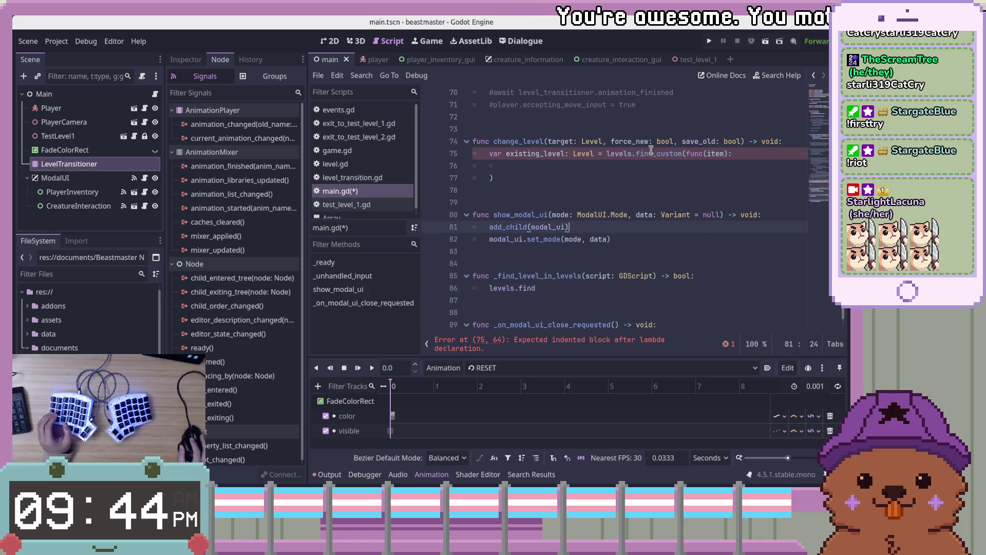
{"action": "left_click", "coordinate": [668, 153], "text": "ctrl"}
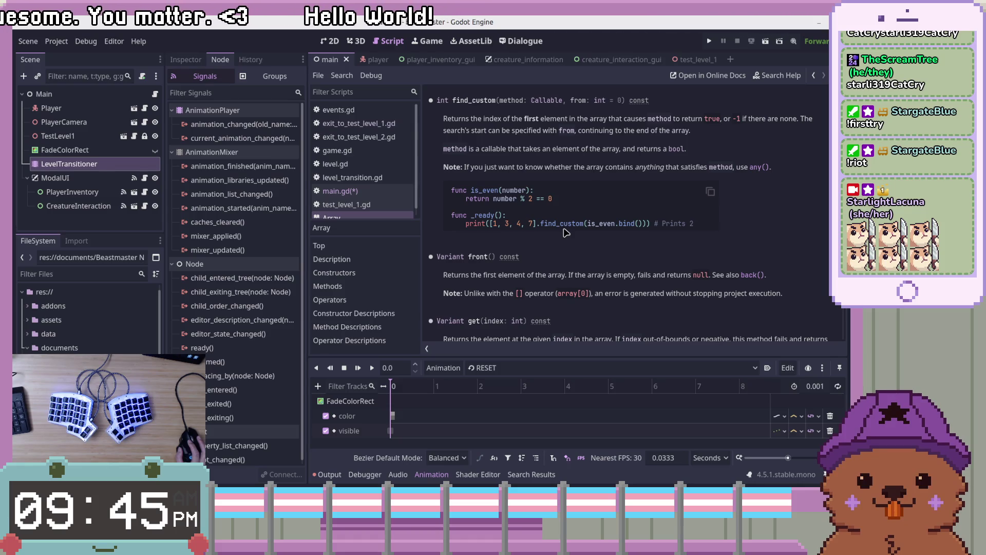
{"action": "double_click", "coordinate": [599, 225]}
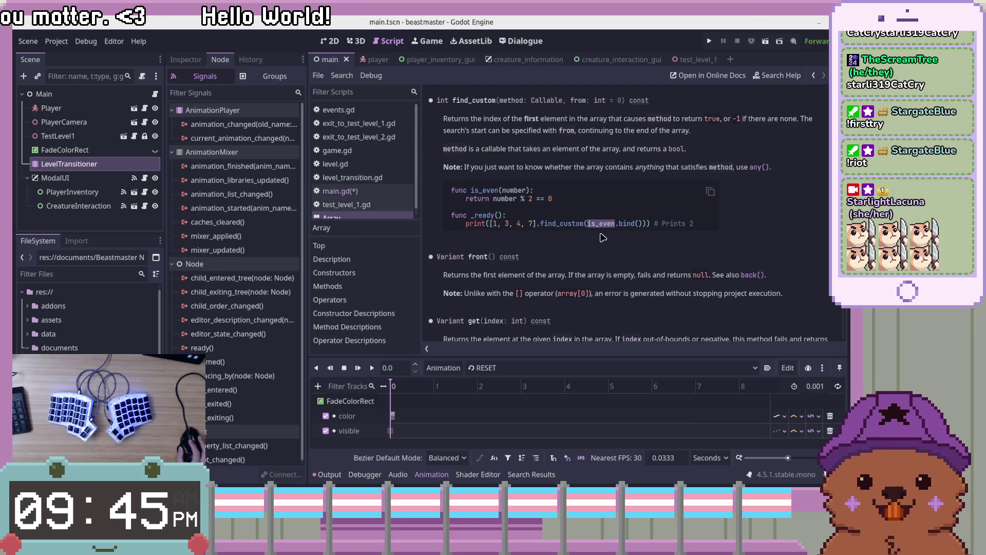
{"action": "left_click", "coordinate": [607, 244]}
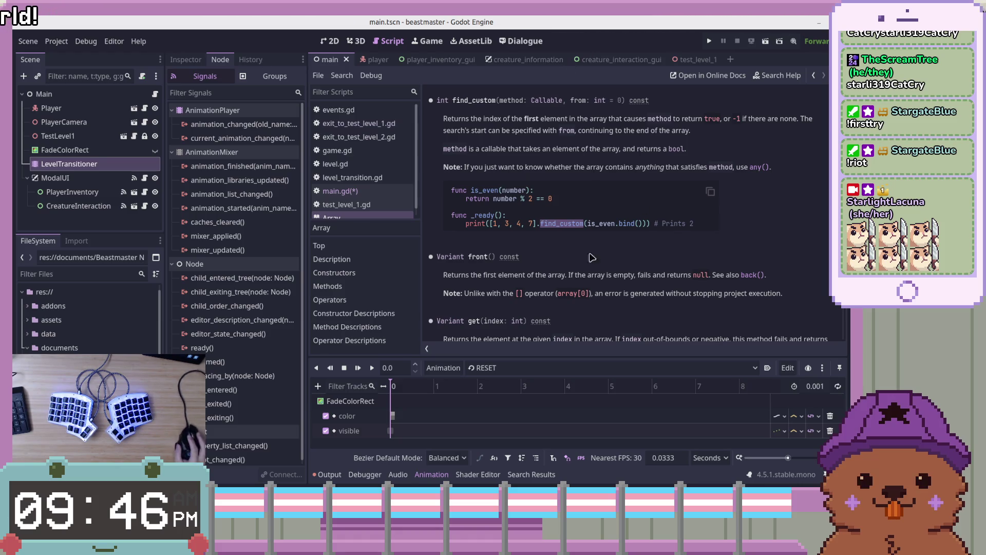
{"action": "left_click", "coordinate": [558, 101]}
Go to the Callable class reference and read the bind method's description.
{"action": "scroll", "coordinate": [520, 239], "scroll_direction": "down", "scroll_amount": 10}
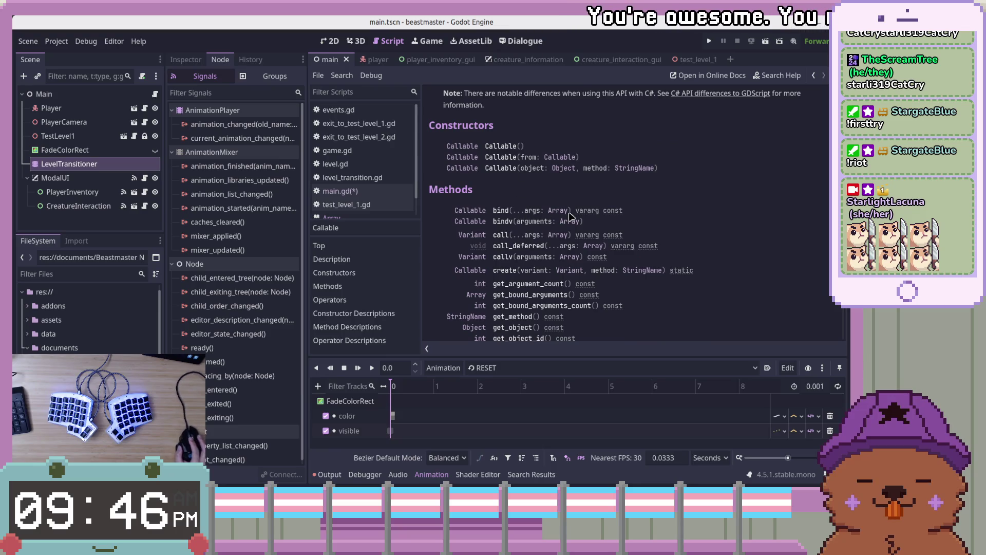
{"action": "left_click", "coordinate": [475, 213]}
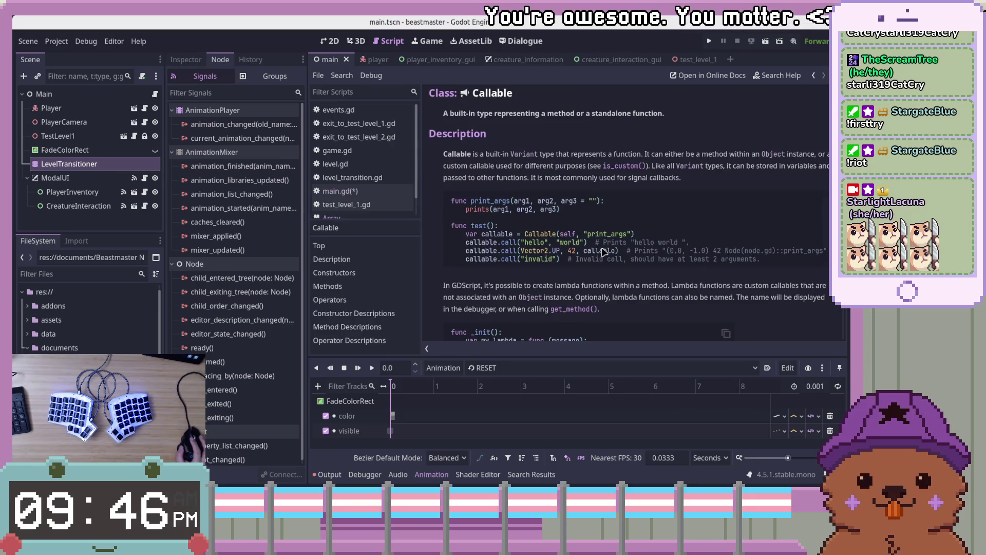
{"action": "key", "text": "alt+Left"}
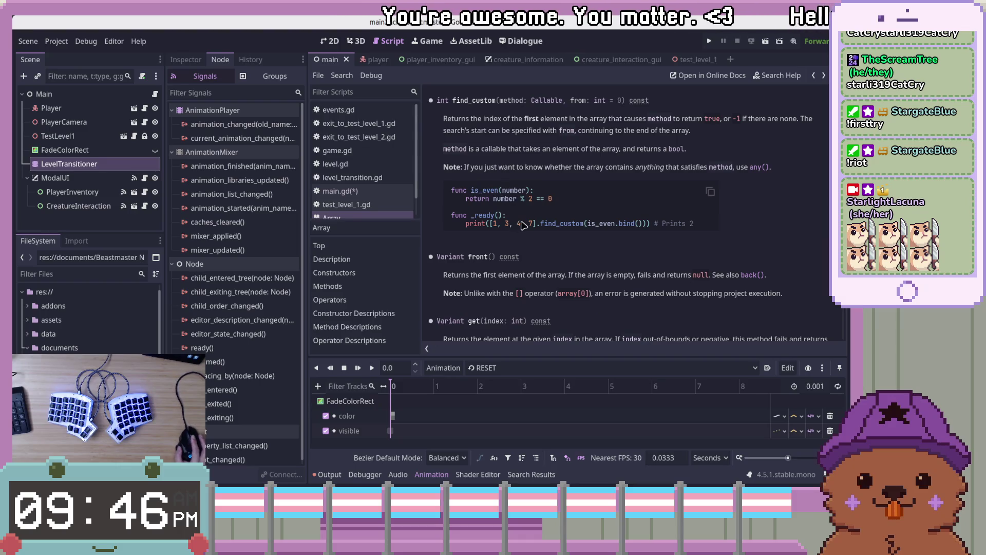
{"action": "key", "text": "alt+Right"}
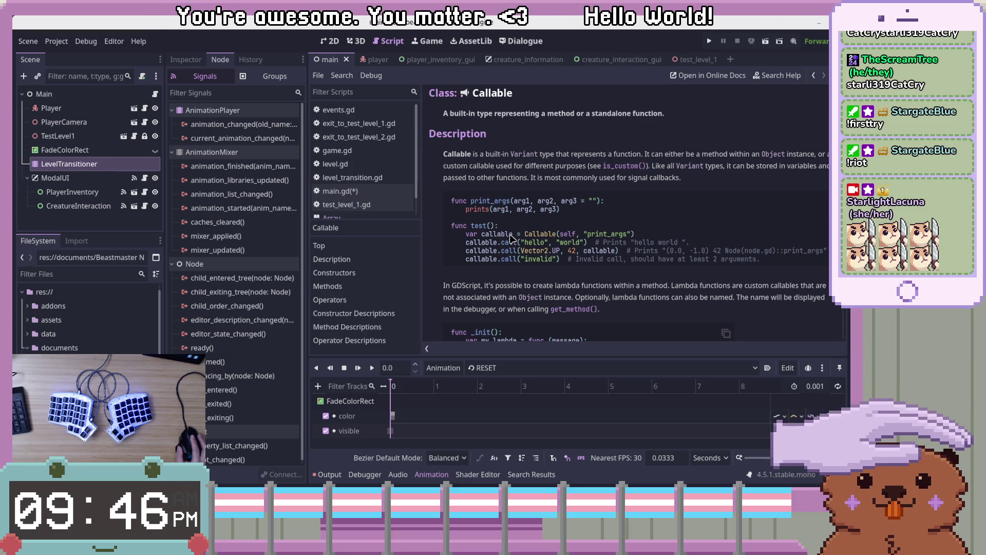
{"action": "scroll", "coordinate": [511, 239], "scroll_direction": "down", "scroll_amount": 10}
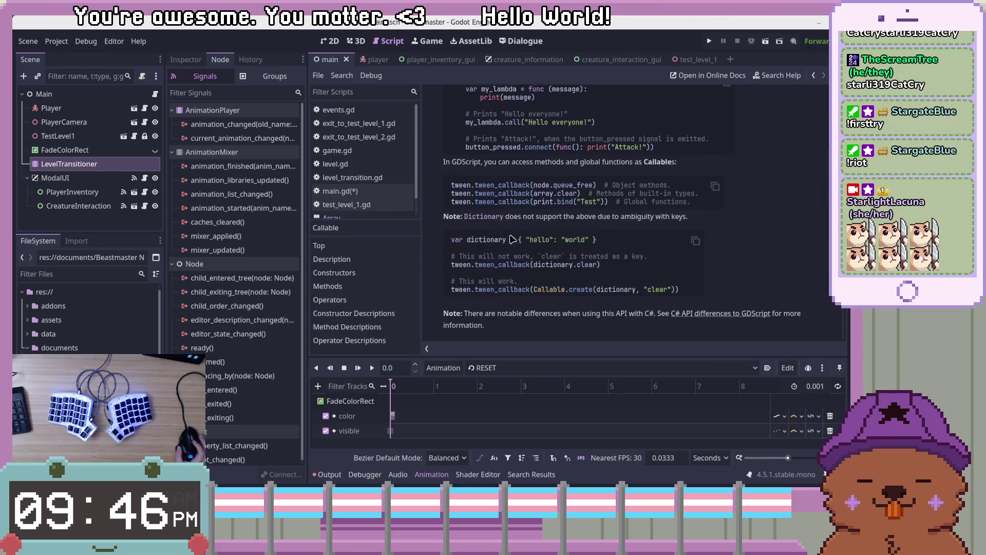
{"action": "scroll", "coordinate": [511, 238], "scroll_direction": "down", "scroll_amount": 6}
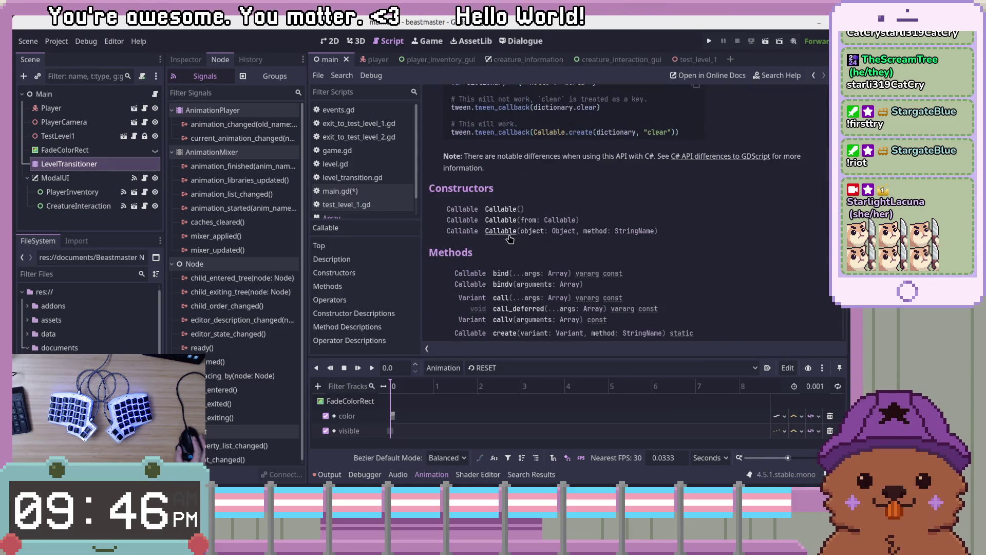
{"action": "left_click", "coordinate": [500, 273]}
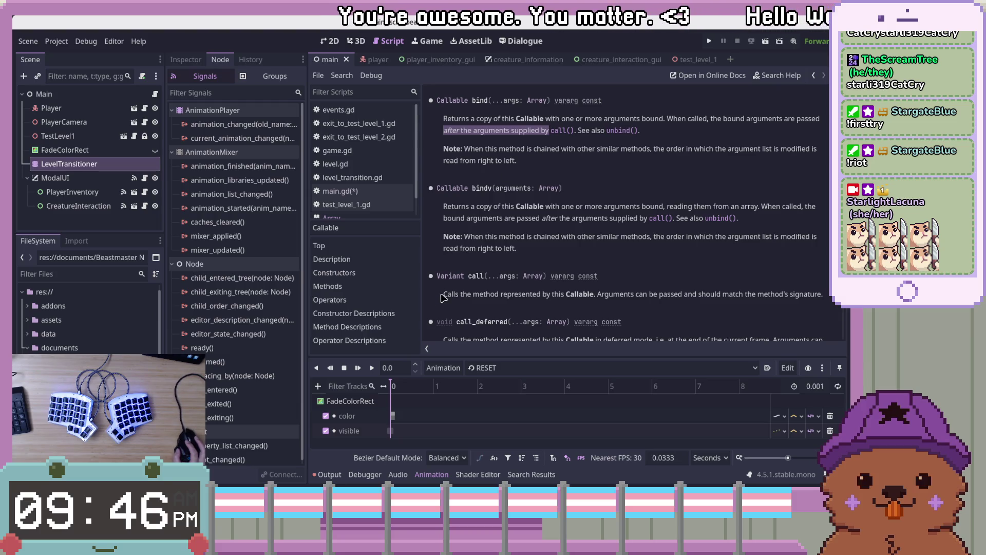
{"action": "left_click", "coordinate": [636, 296]}
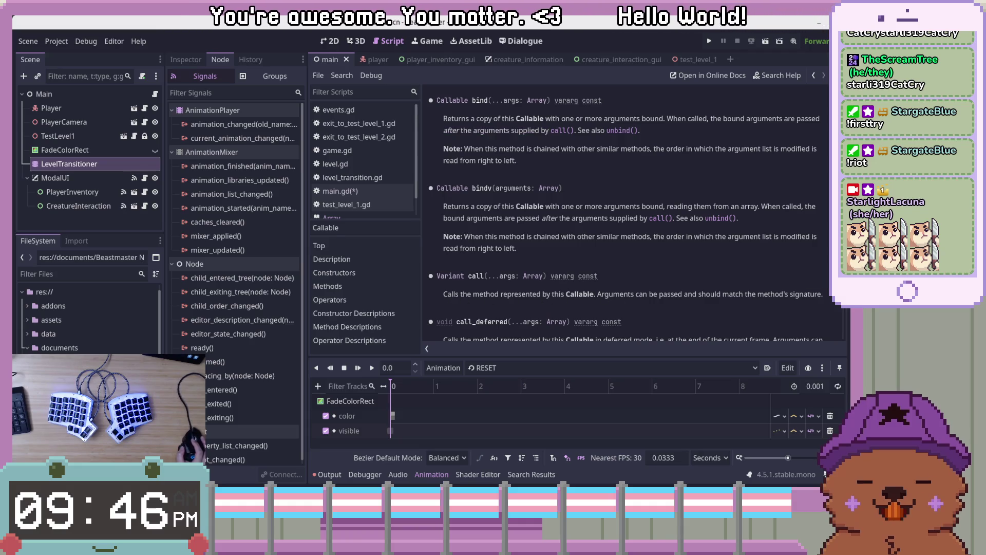
{"action": "left_click", "coordinate": [349, 191]}
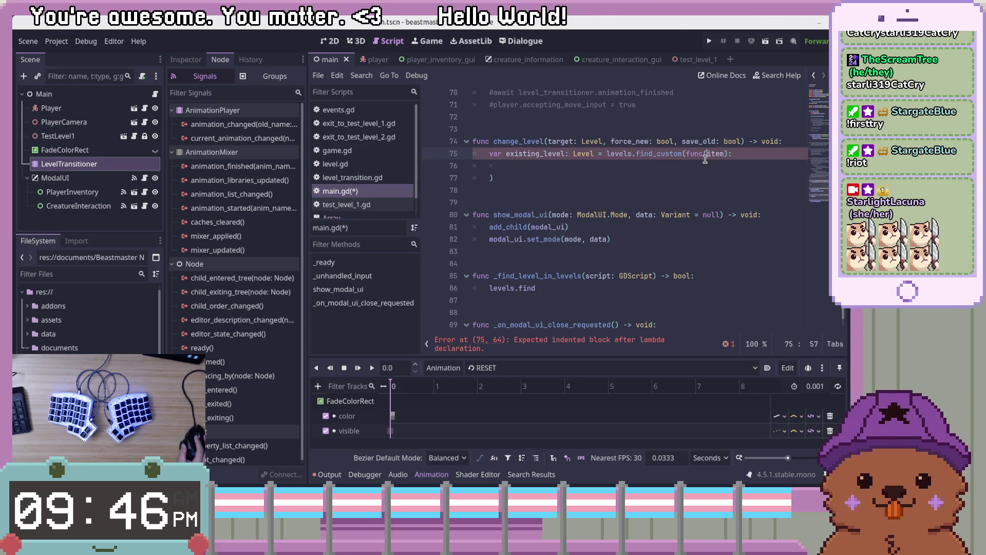
Add a level: Level parameter to _find_level_in_levels and make it return level.get_script().
{"action": "left_click", "coordinate": [754, 177]}
{"action": "left_click", "coordinate": [760, 170]}
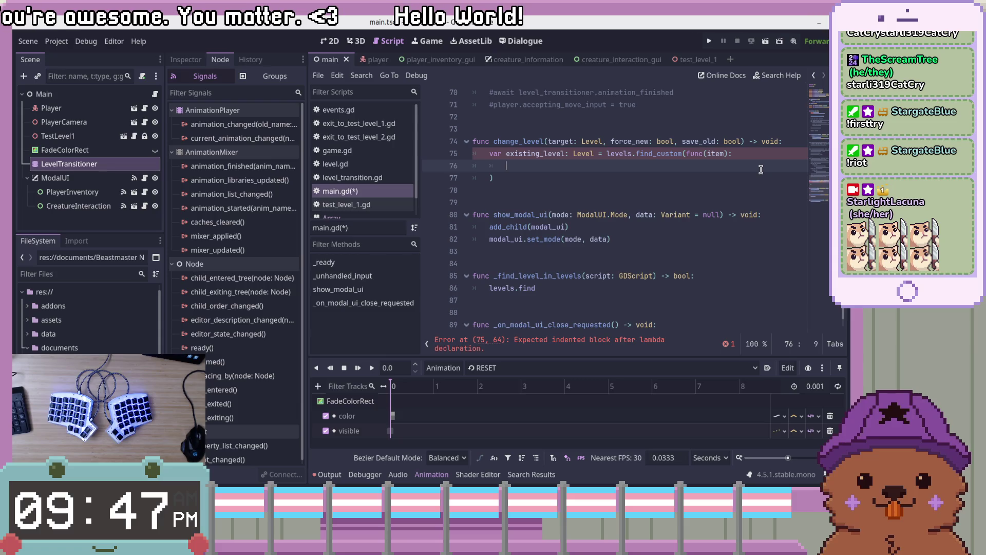
{"action": "left_click", "coordinate": [654, 275]}
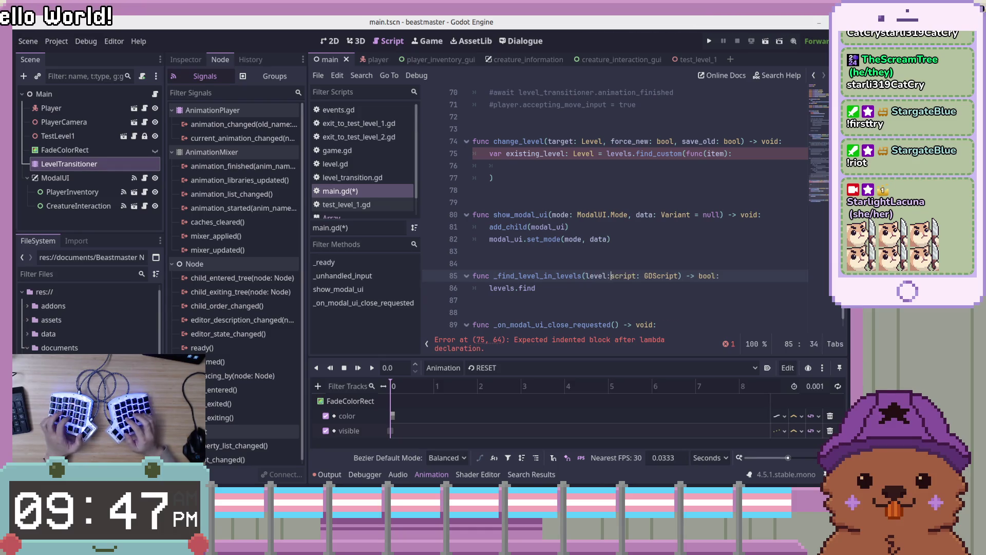
{"action": "type", "text": "Level, "}
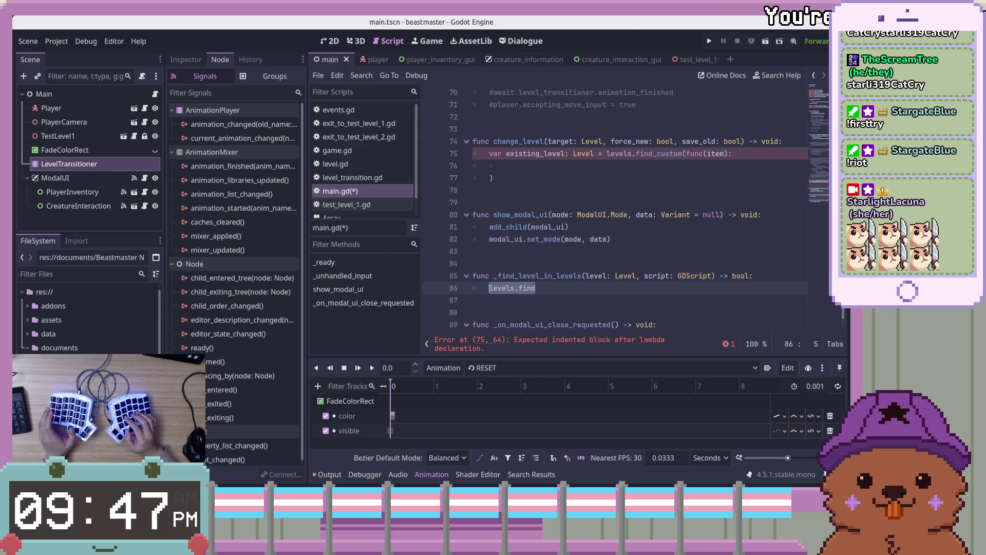
{"action": "type", "text": "turn "}
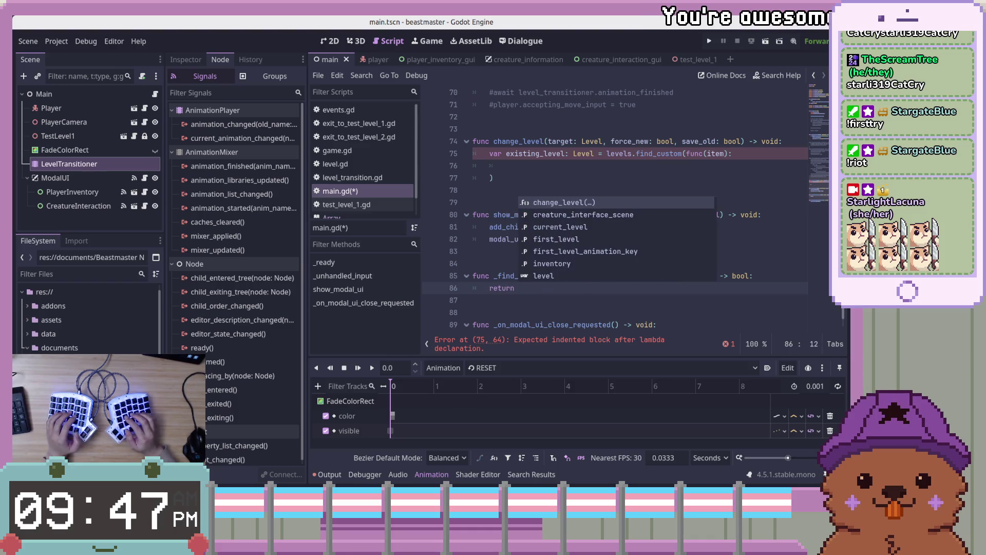
{"action": "type", "text": "level"}
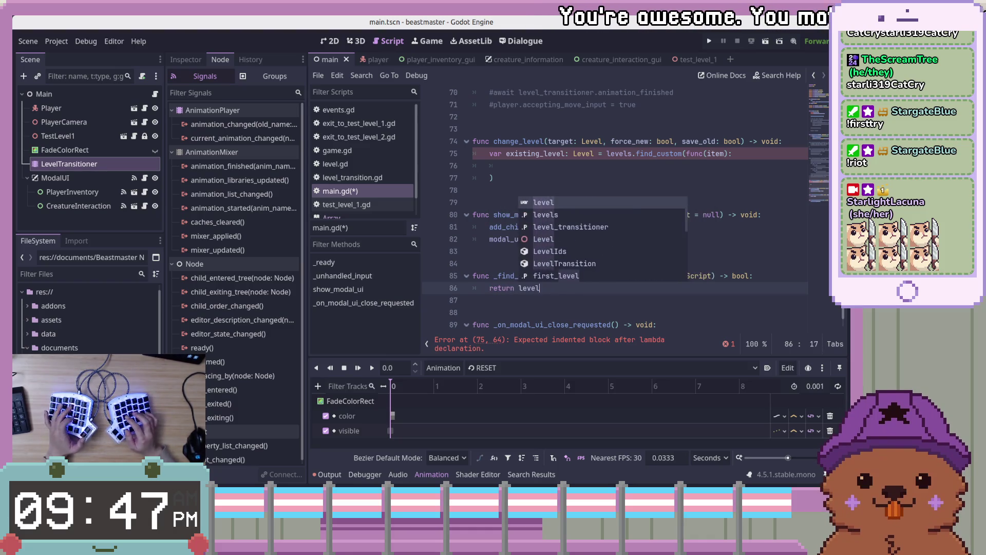
{"action": "type", "text": ".get_s"}
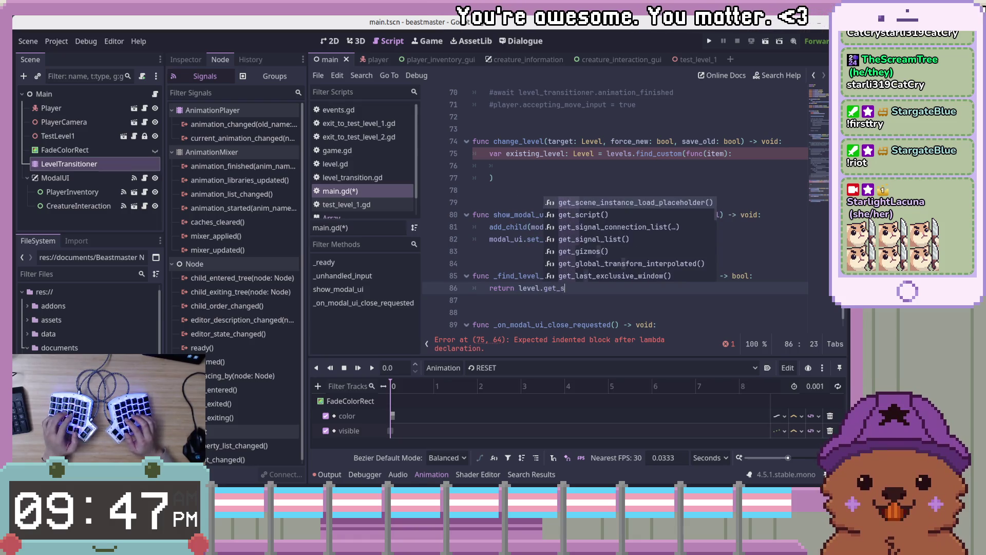
{"action": "type", "text": "crip"}
{"action": "key", "text": "Return"}
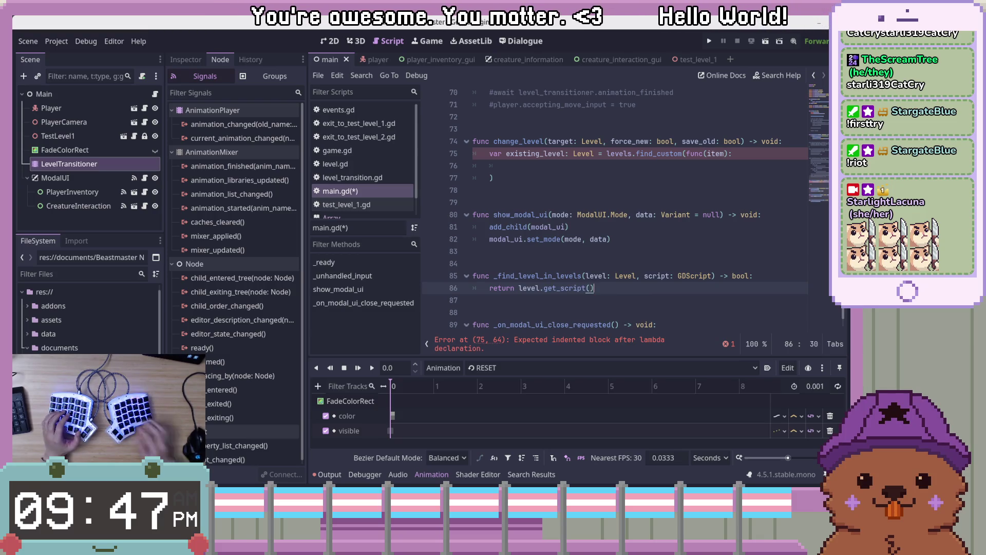
{"action": "left_click", "coordinate": [564, 288], "text": "ctrl"}
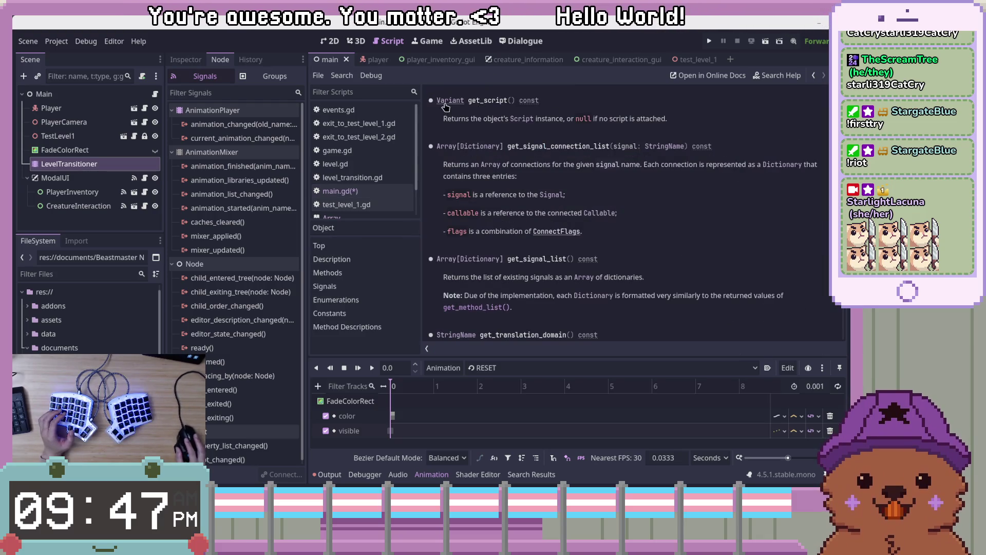
{"action": "left_click", "coordinate": [521, 119]}
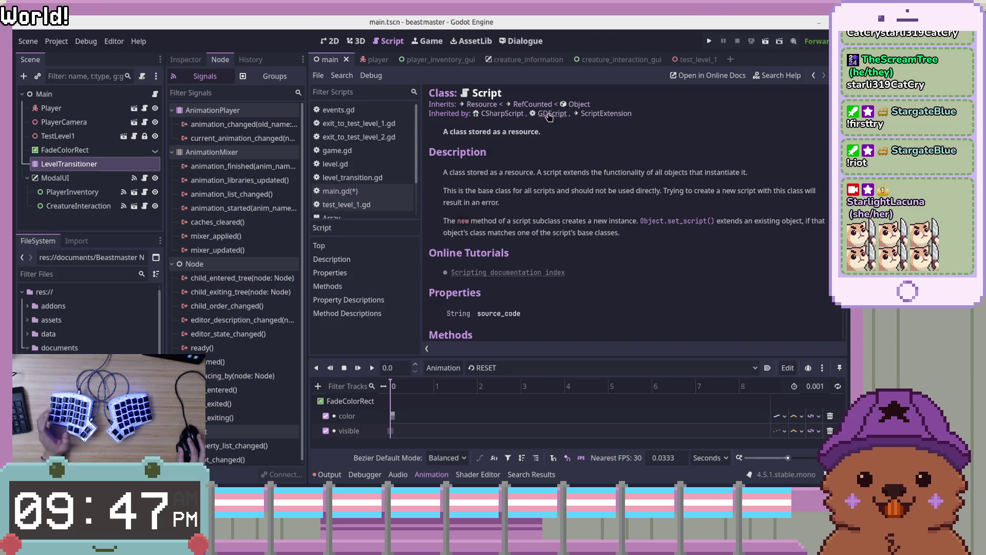
{"action": "key", "text": "alt+Left"}
{"action": "key", "text": "alt+Left"}
{"action": "key", "text": "Down"}
{"action": "key", "text": "Down"}
{"action": "key", "text": "End"}
Make the helper return level.get_script() == script.
{"action": "left_click", "coordinate": [638, 290]}
{"action": "type", "text": "=="}
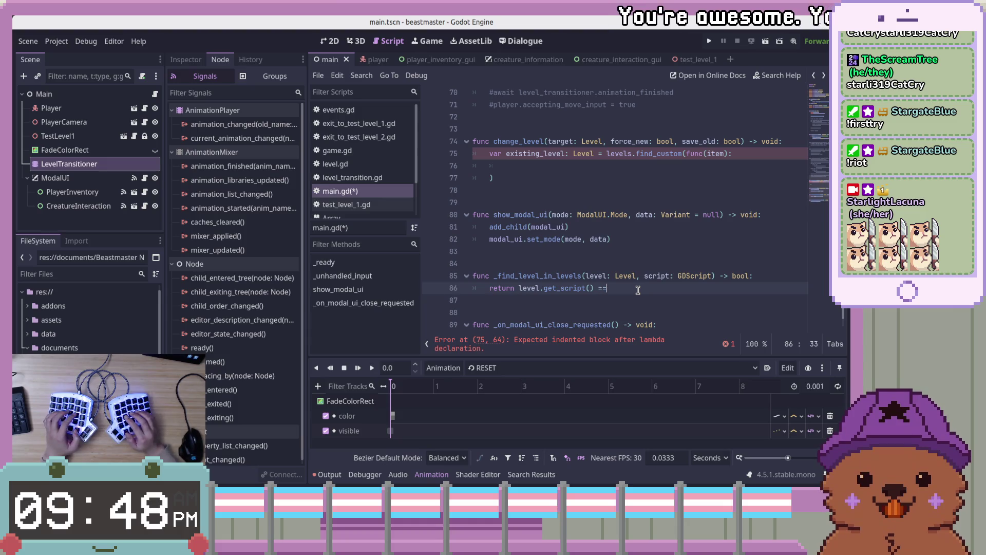
{"action": "type", "text": " scrio"}
{"action": "key", "text": "BackSpace"}
{"action": "type", "text": "pt"}
{"action": "left_click", "coordinate": [667, 325]}
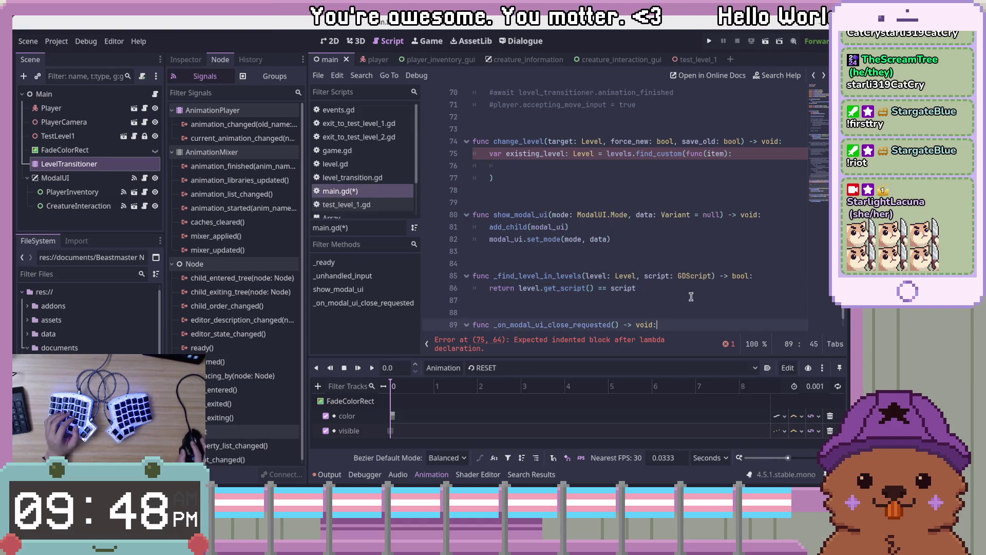
Retype the script parameter from GDScript to Script and save main.gd.
{"action": "left_click_drag", "start_coordinate": [711, 276], "coordinate": [666, 278]}
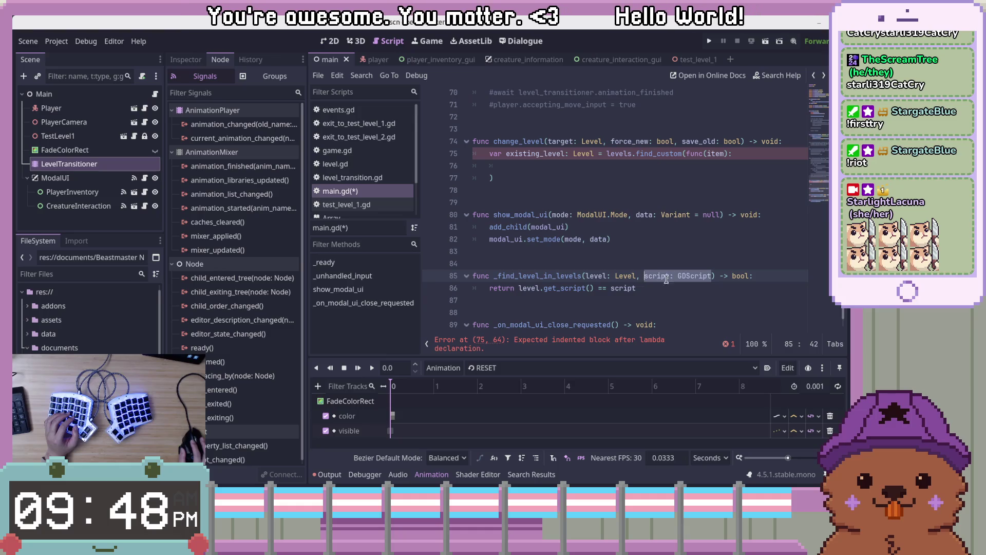
{"action": "left_click", "coordinate": [681, 276]}
{"action": "key", "text": "BackSpace"}
{"action": "key", "text": "Delete"}
{"action": "key", "text": "ctrl+s"}
{"action": "left_click", "coordinate": [701, 289]}
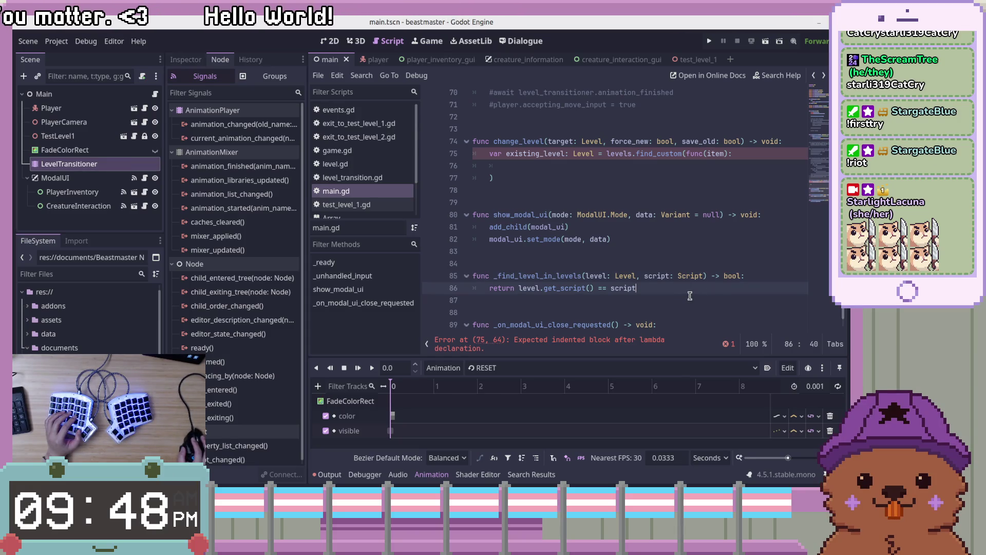
{"action": "left_click", "coordinate": [585, 275]}
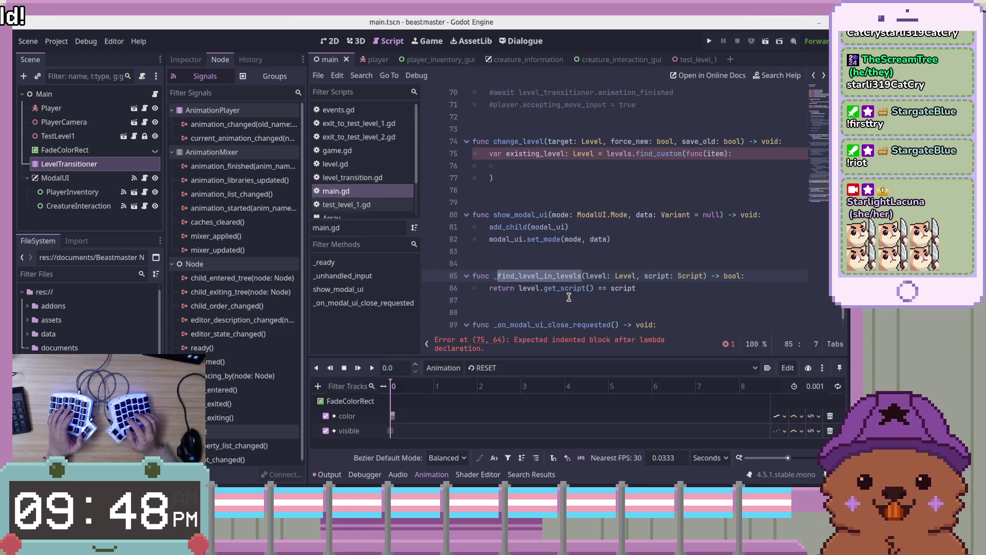
Add _match to the helper's name and replace its 'is' prefix with 'does'.
{"action": "type", "text": "_l"}
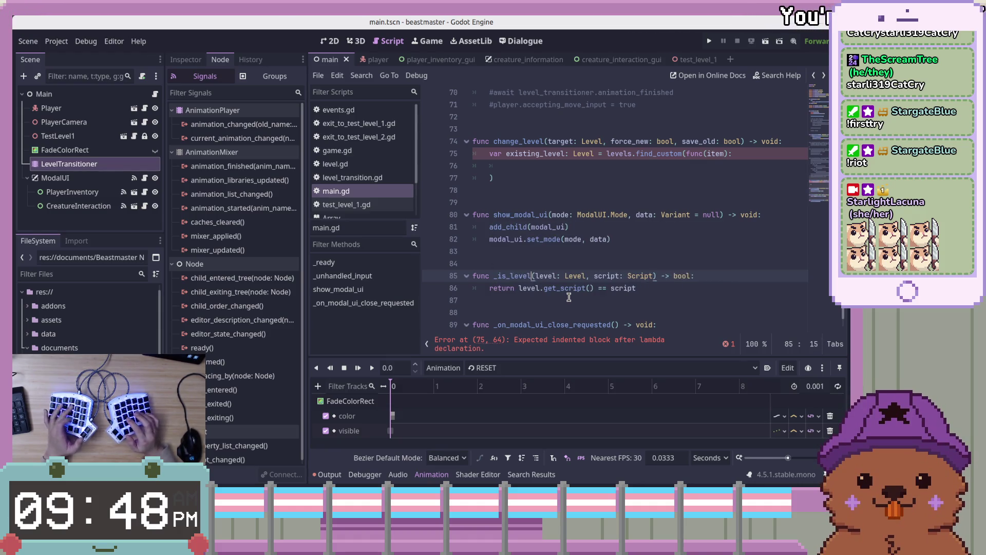
{"action": "key", "text": "BackSpace"}
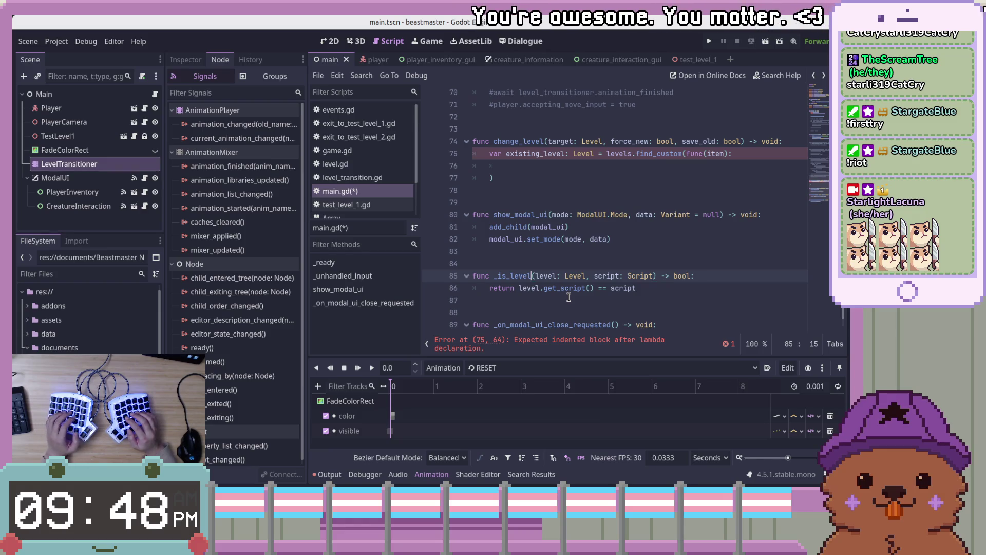
{"action": "type", "text": "_match"}
{"action": "key", "text": "ctrl+Left"}
{"action": "key", "text": "Right"}
{"action": "key", "text": "Delete"}
{"action": "key", "text": "Delete"}
{"action": "type", "text": "does"}
Finish renaming the helper to _do_scripts_match and select the inline lambda in find_custom.
{"action": "key", "text": "Up"}
{"action": "key", "text": "Up"}
{"action": "key", "text": "Up"}
{"action": "key", "text": "Up"}
{"action": "key", "text": "Up"}
{"action": "key", "text": "Up"}
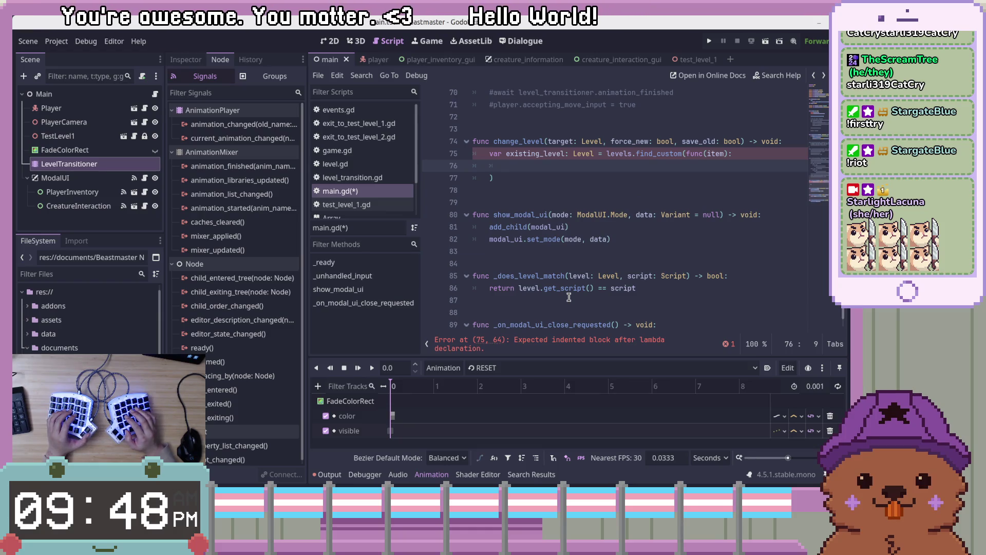
{"action": "key", "text": "Down"}
{"action": "key", "text": "Down"}
{"action": "key", "text": "Down"}
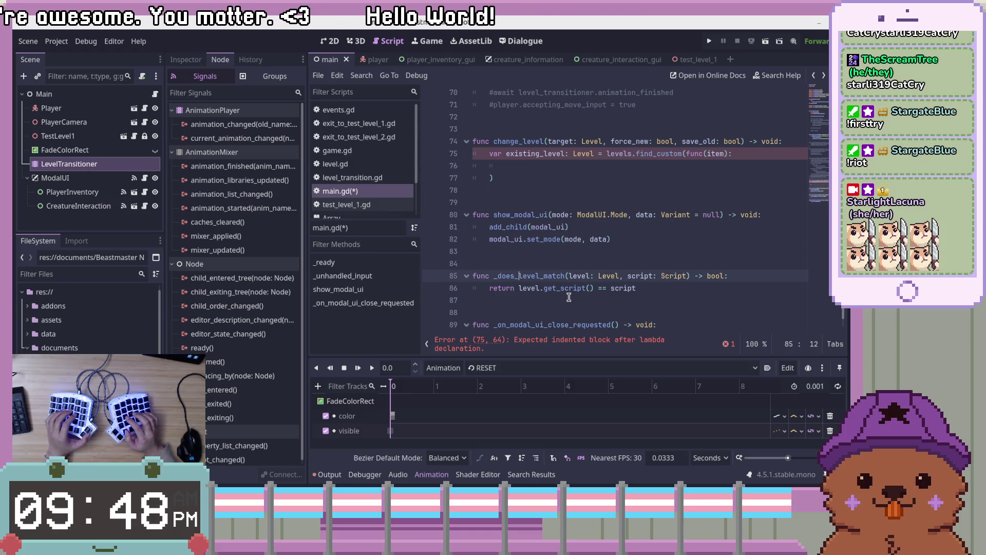
{"action": "key", "text": "shift+Right"}
{"action": "key", "text": "shift+Right"}
{"action": "key", "text": "shift+Right"}
{"action": "type", "text": "script"}
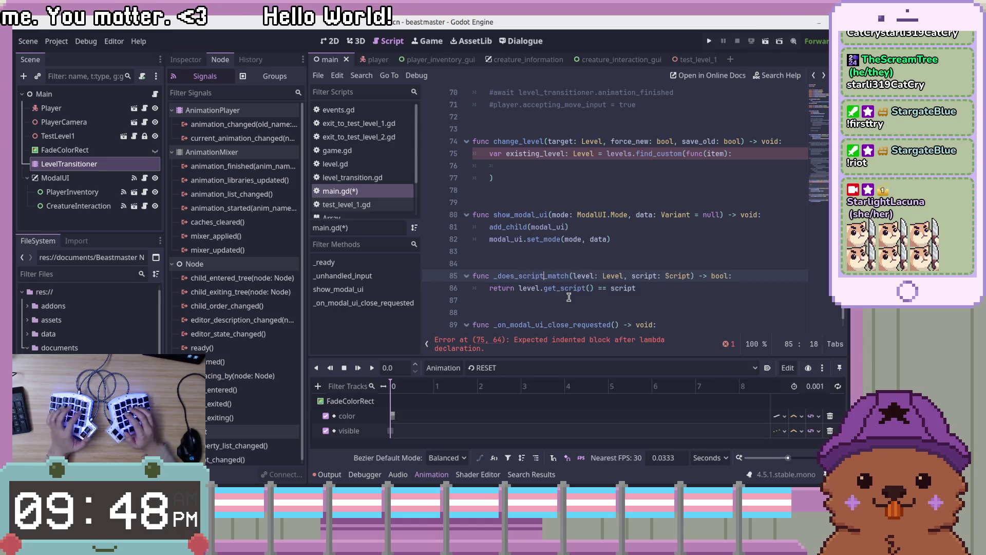
{"action": "key", "text": "Up"}
{"action": "key", "text": "Up"}
{"action": "key", "text": "Up"}
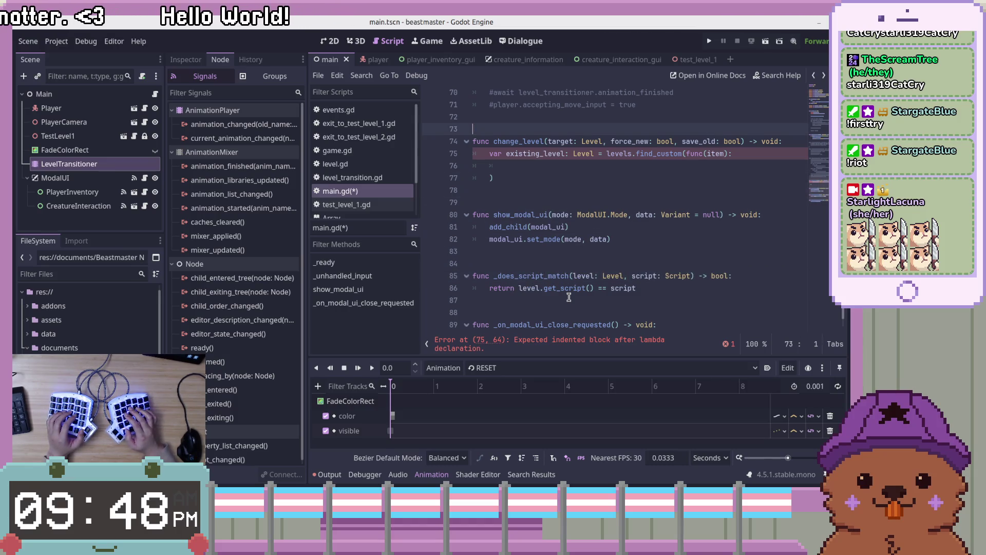
{"action": "key", "text": "Down"}
{"action": "key", "text": "Down"}
{"action": "key", "text": "Down"}
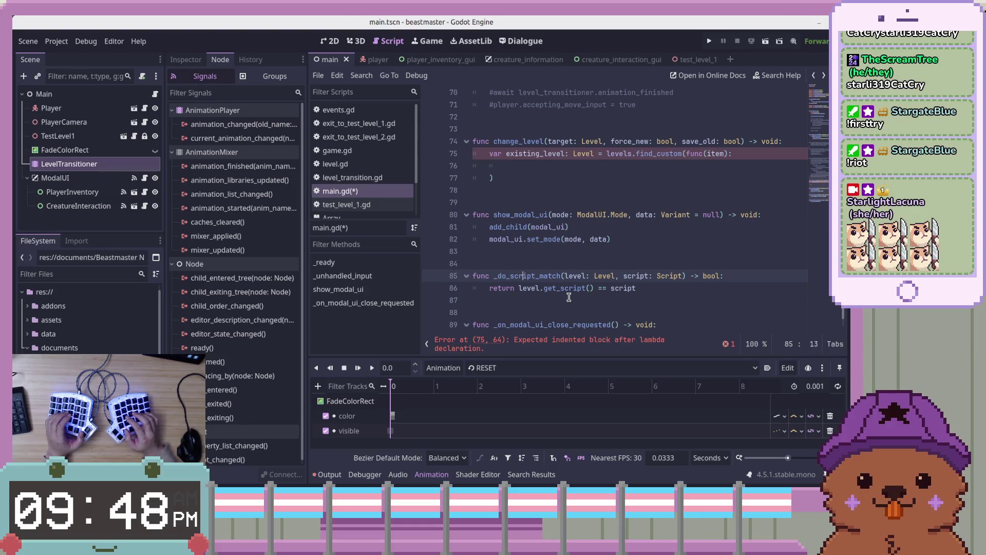
{"action": "type", "text": "s"}
{"action": "left_click", "coordinate": [682, 298]}
{"action": "left_click", "coordinate": [714, 154]}
{"action": "left_click_drag", "start_coordinate": [688, 153], "coordinate": [515, 182]}
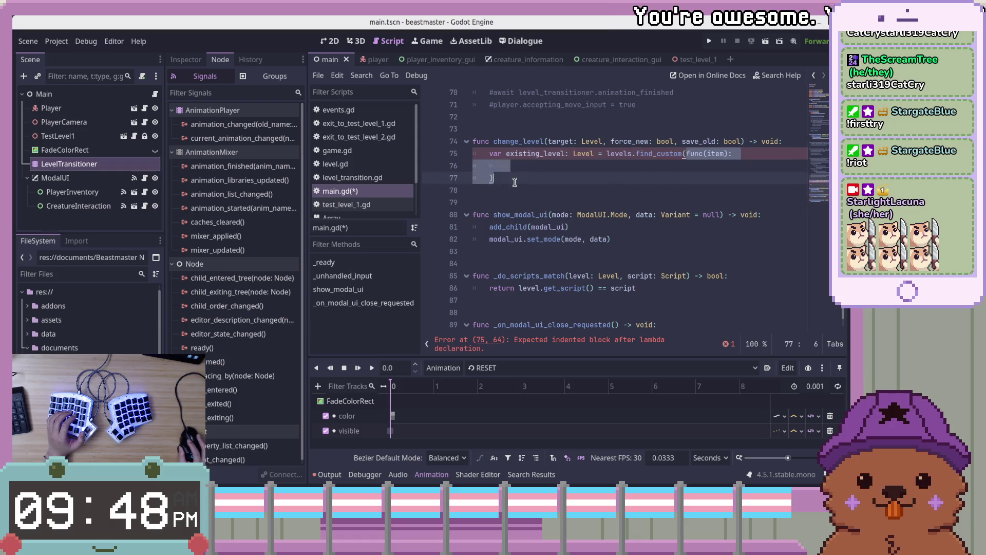
Swap find_custom's lambda for _do_scripts_match.bind and show bind() in the Callable reference.
{"action": "key", "text": "BackSpace"}
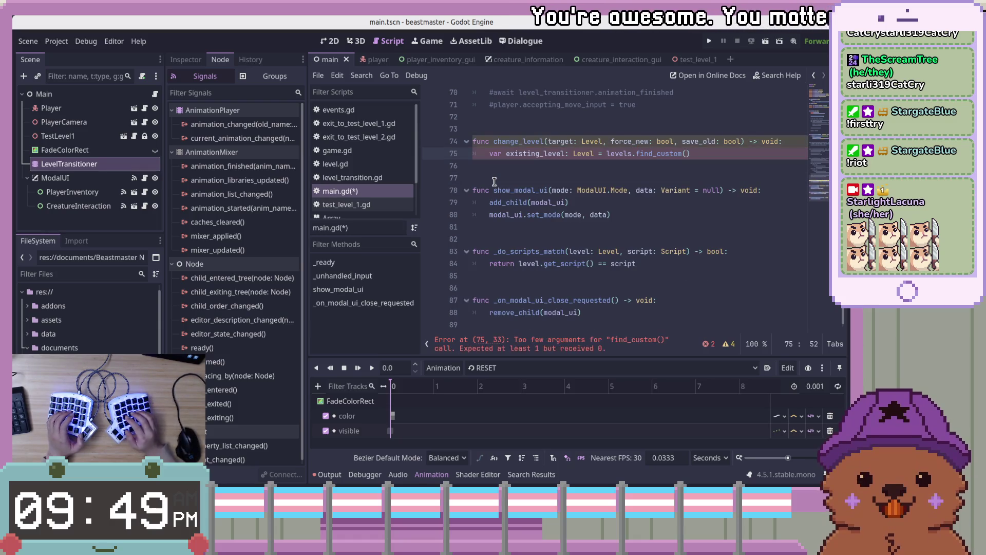
{"action": "type", "text": "_c"}
{"action": "key", "text": "BackSpace"}
{"action": "type", "text": "do_scrip"}
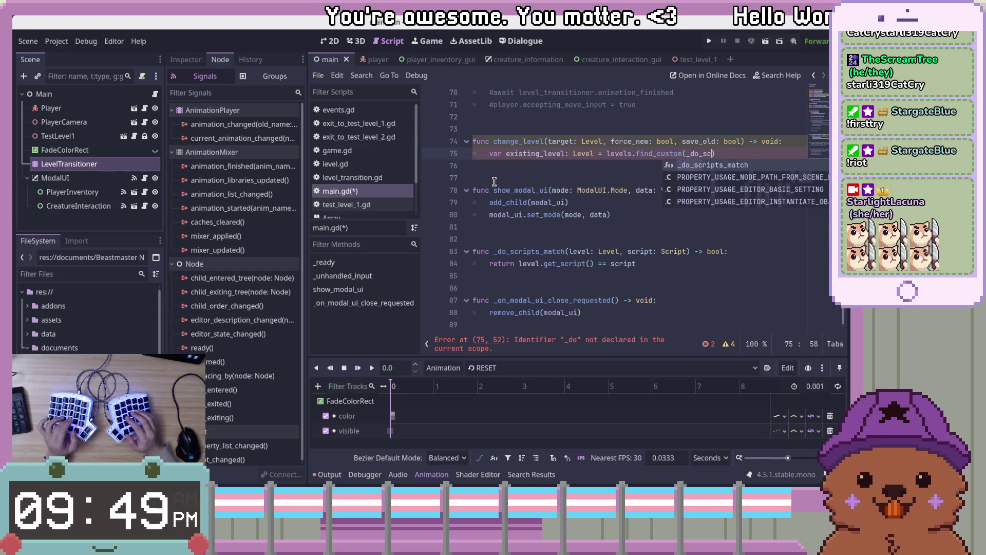
{"action": "type", "text": "ts_match."}
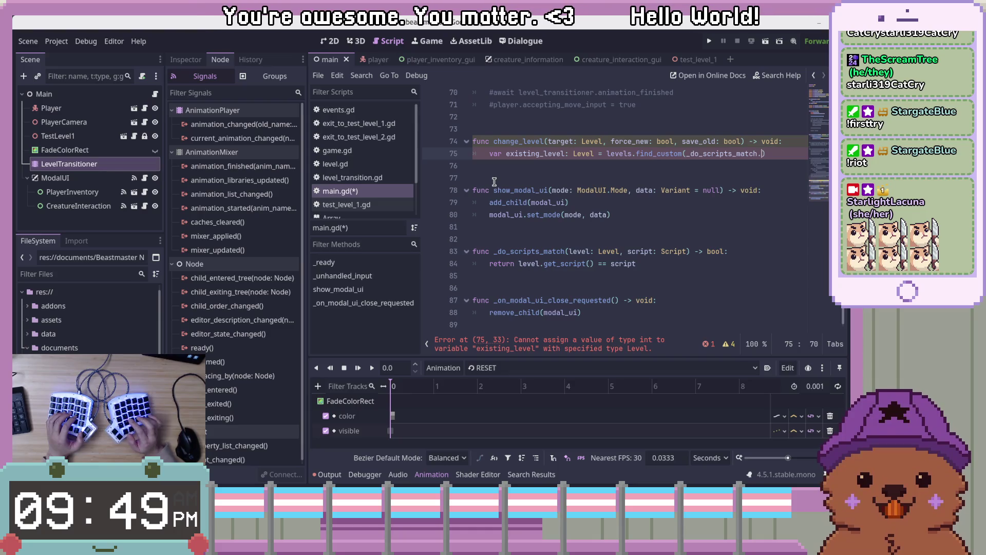
{"action": "key", "text": "Return"}
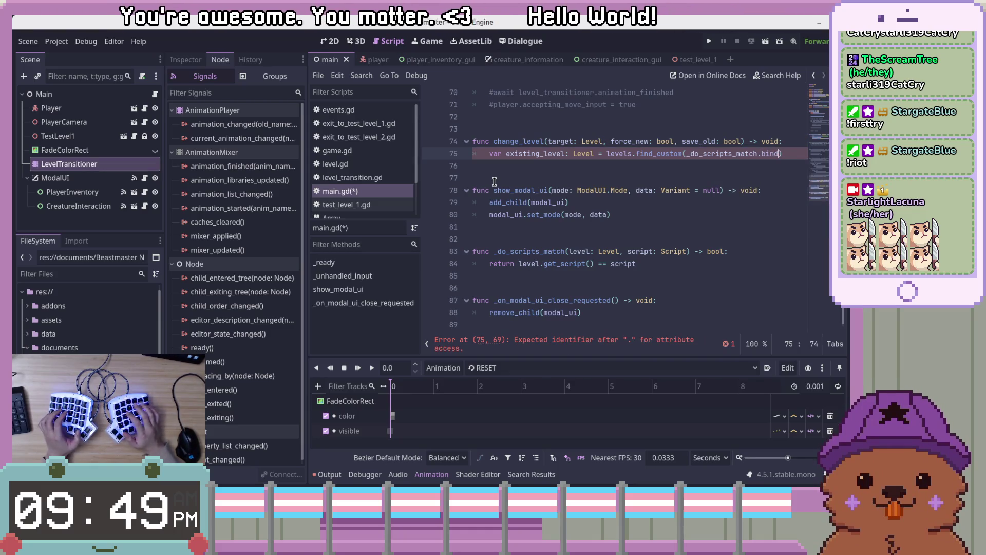
{"action": "key", "text": "BackSpace"}
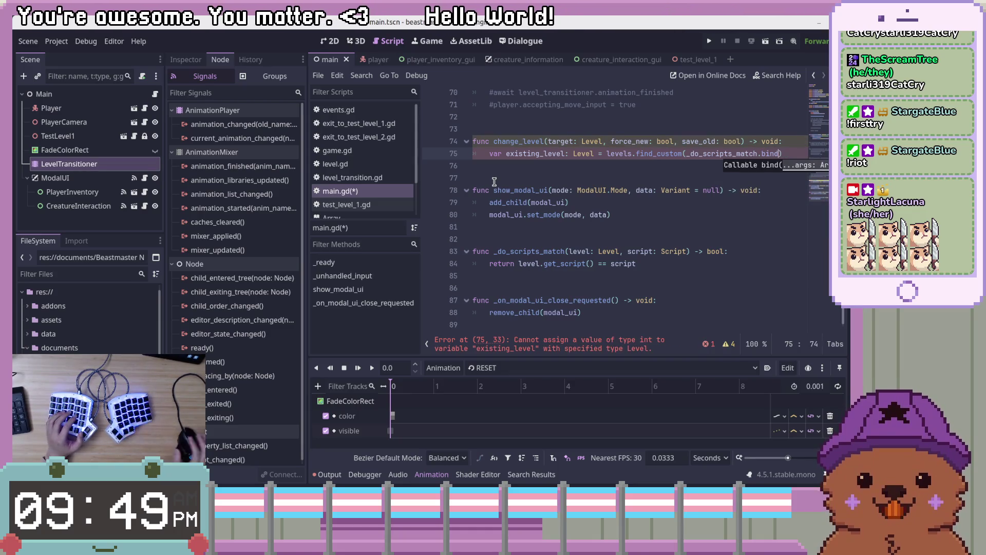
{"action": "key", "text": "alt+F1"}
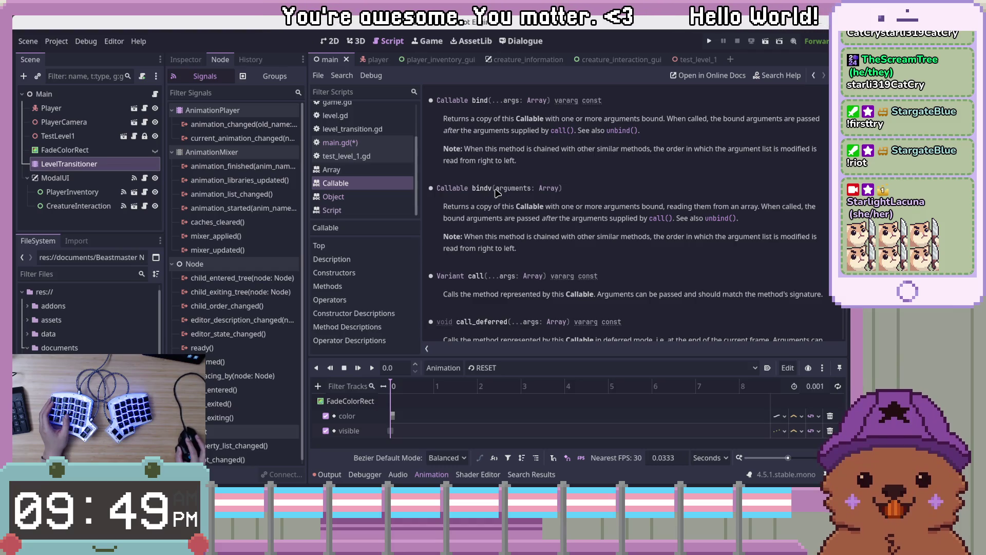
Review the bind and bindv argument signatures, then switch back to main.gd's code.
{"action": "left_click_drag", "start_coordinate": [495, 191], "coordinate": [568, 192]}
{"action": "left_click_drag", "start_coordinate": [492, 101], "coordinate": [544, 104]}
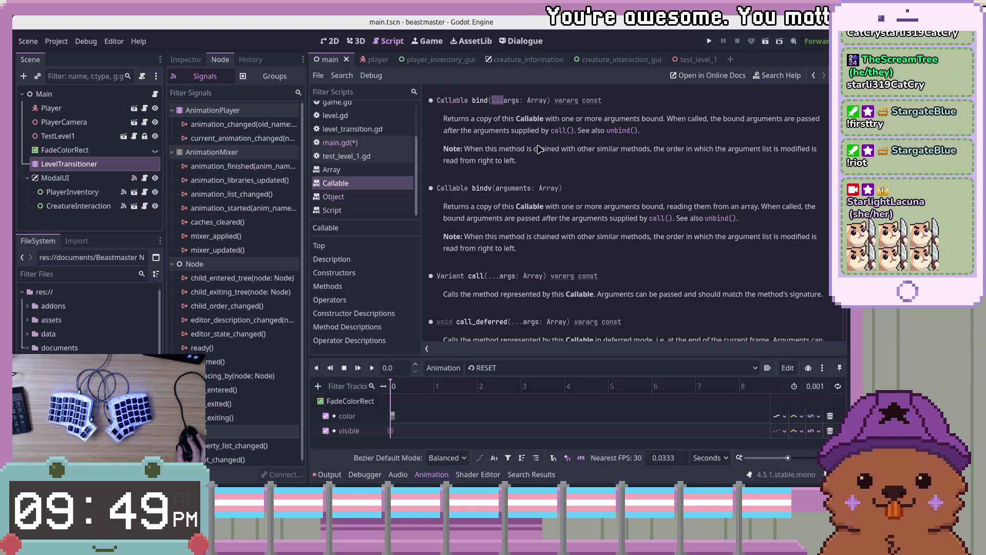
{"action": "left_click", "coordinate": [611, 188]}
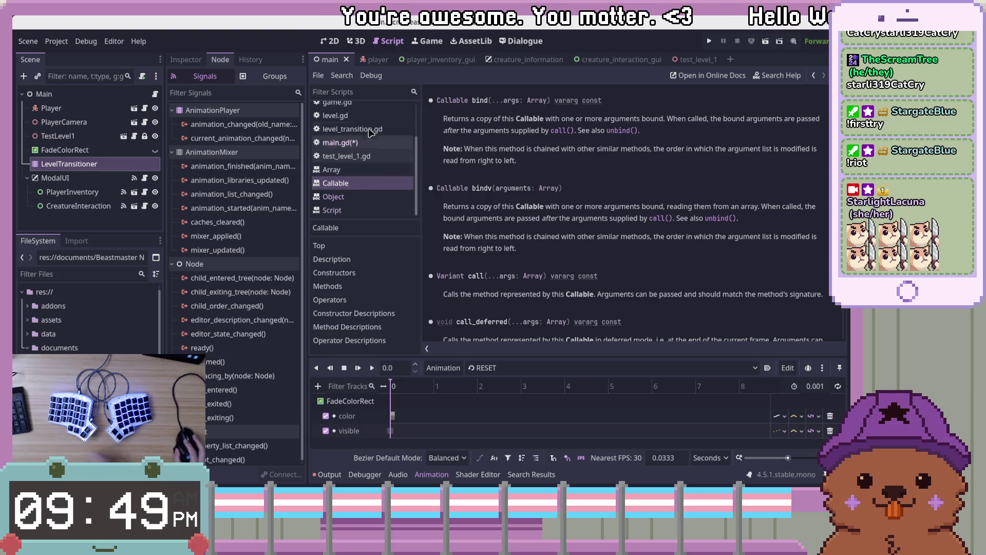
{"action": "scroll", "coordinate": [369, 205], "scroll_direction": "up", "scroll_amount": 2}
{"action": "left_click", "coordinate": [340, 191]}
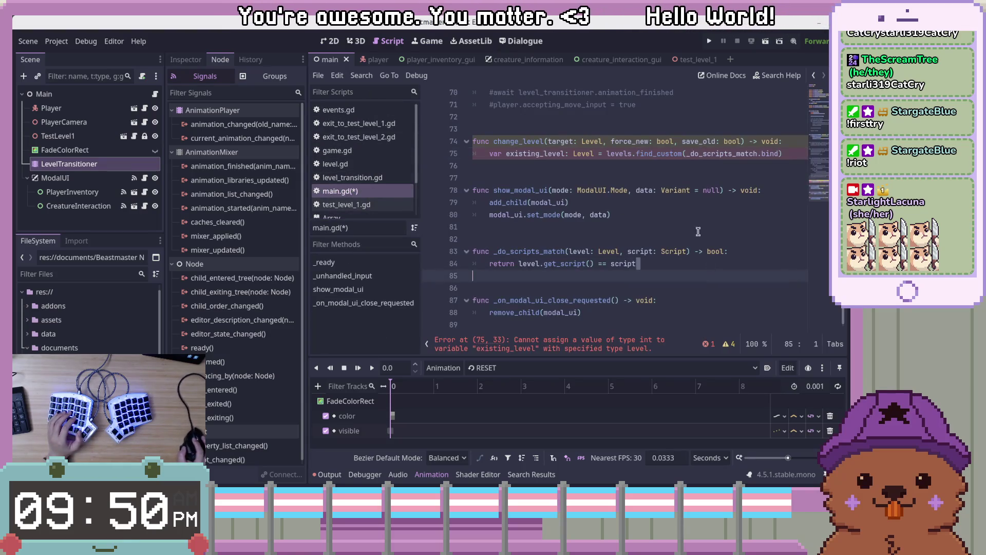
Pass target as the argument of _do_scripts_match.bind on line 75.
{"action": "key", "text": "End"}
{"action": "key", "text": "Left"}
{"action": "type", "text": "("}
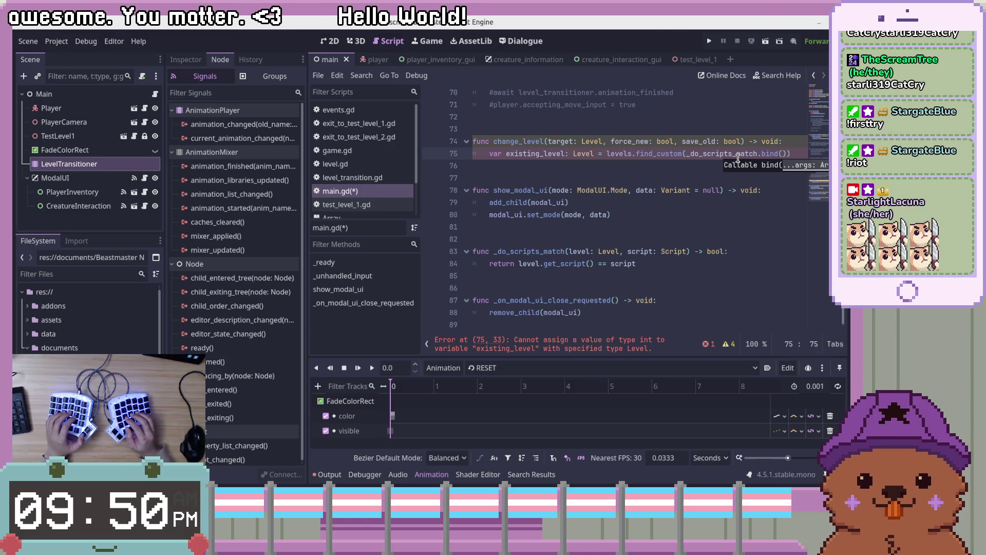
{"action": "type", "text": "target"}
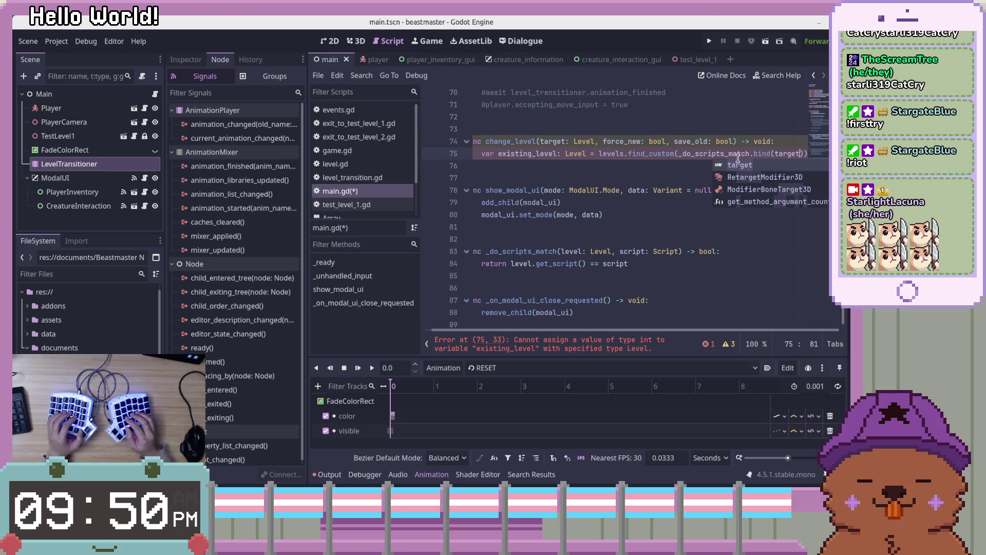
Change change_level's first parameter to script typed Script, then select it.
{"action": "double_click", "coordinate": [552, 141]}
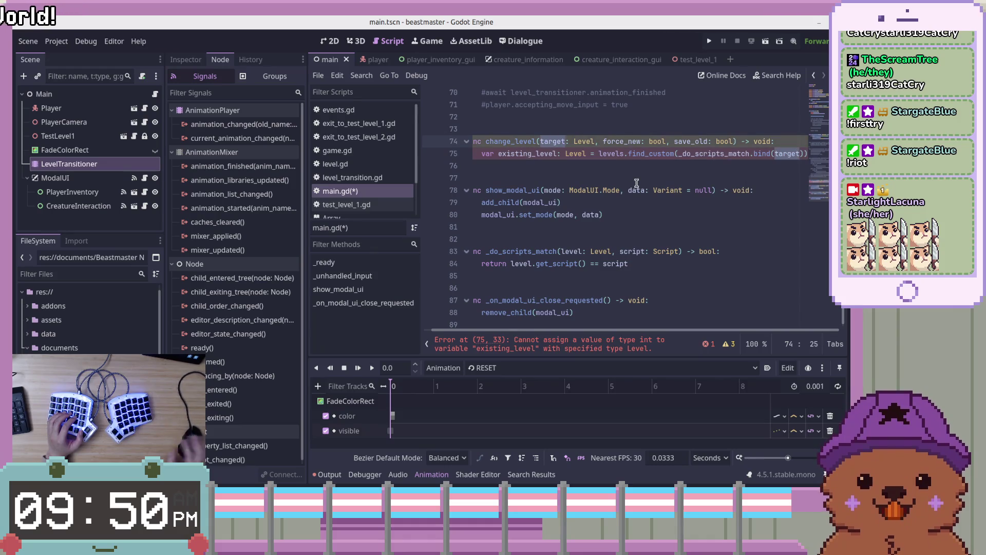
{"action": "type", "text": "script"}
{"action": "key", "text": "ctrl+Right"}
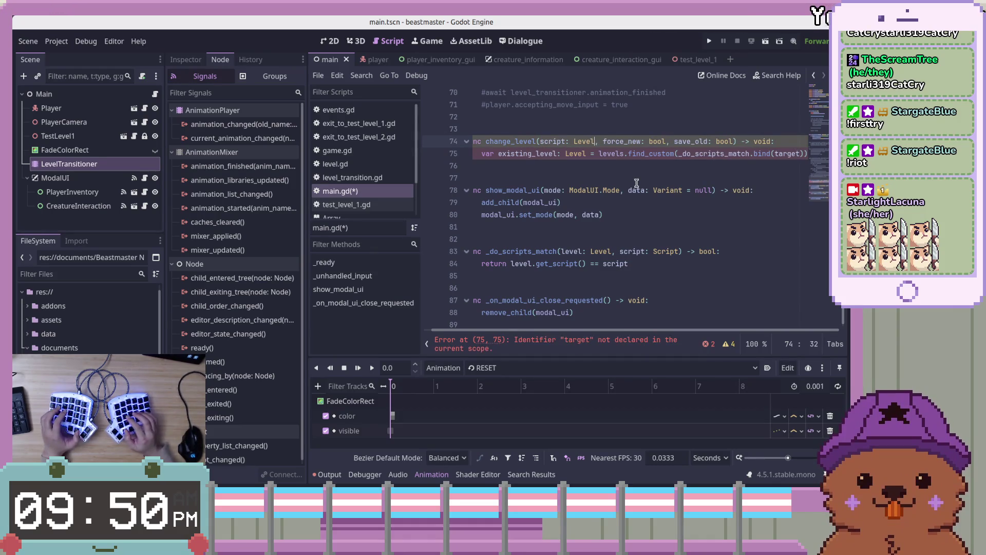
{"action": "key", "text": "Return"}
{"action": "key", "text": "Down"}
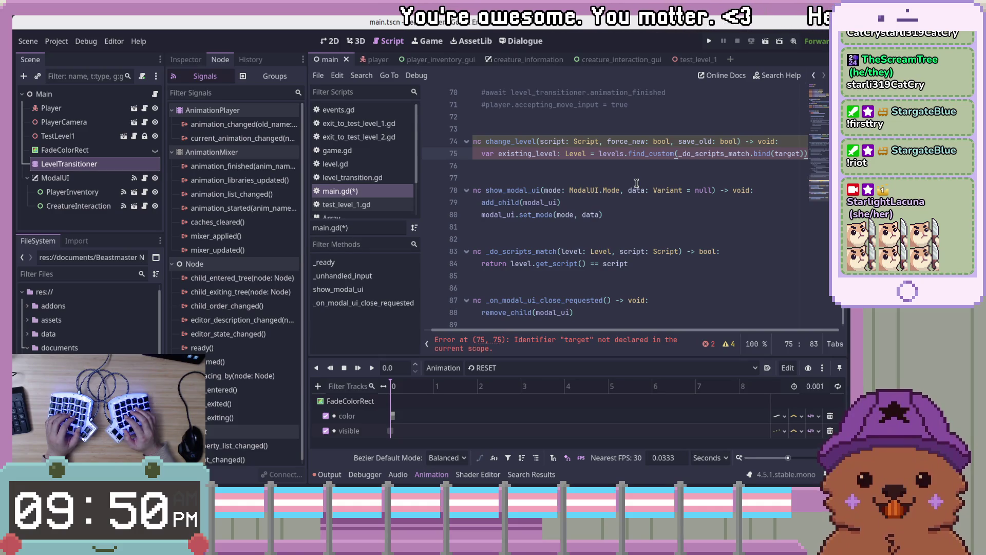
{"action": "key", "text": "Up"}
{"action": "key", "text": "Home"}
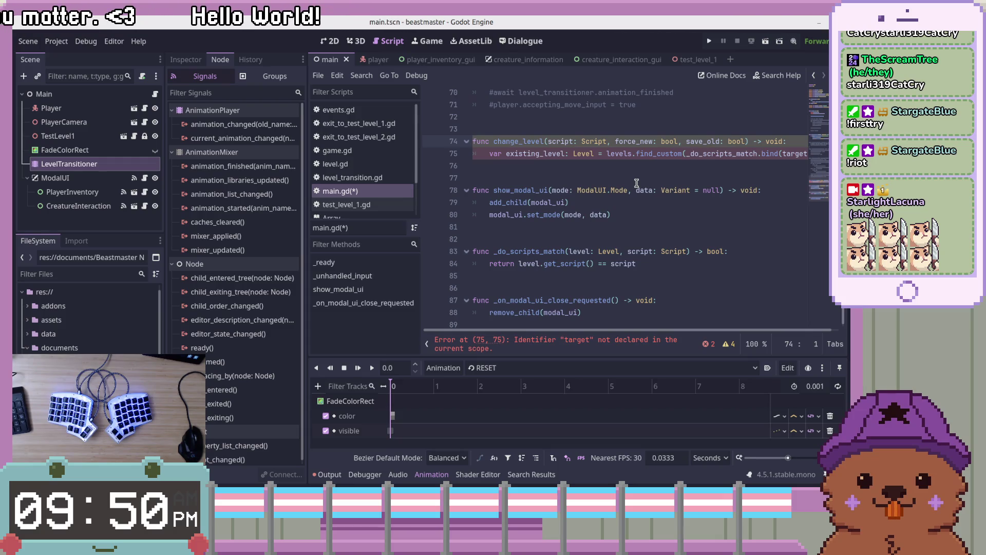
{"action": "left_click_drag", "start_coordinate": [606, 141], "coordinate": [554, 141]}
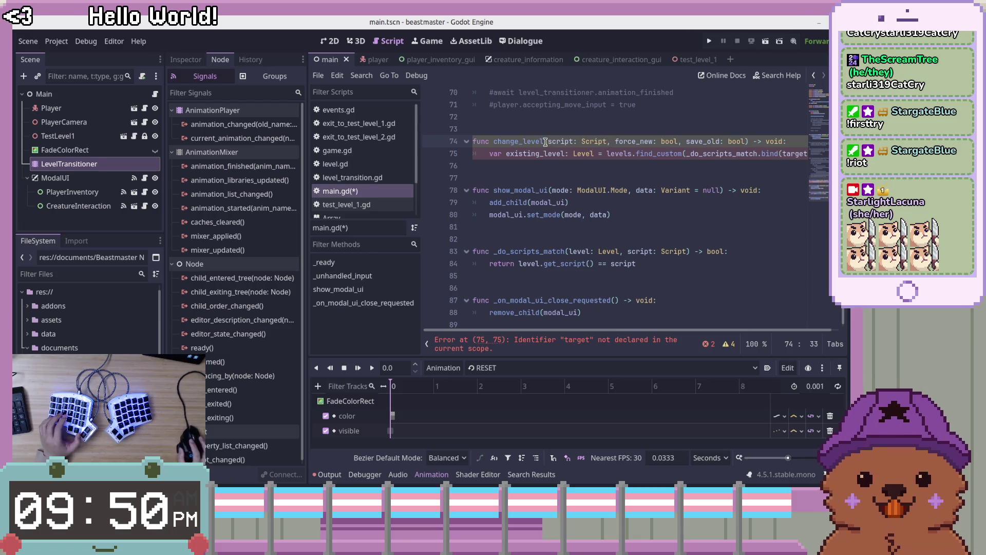
Replace the selected parameter's type with PackedScene from autocomplete.
{"action": "type", "text": "pa"}
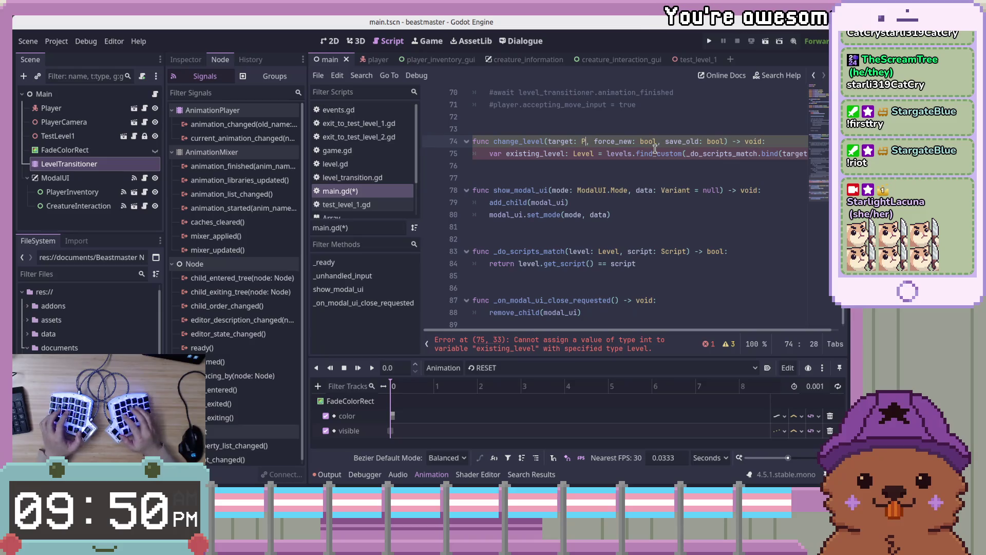
{"action": "type", "text": "acked"}
{"action": "key", "text": "Return"}
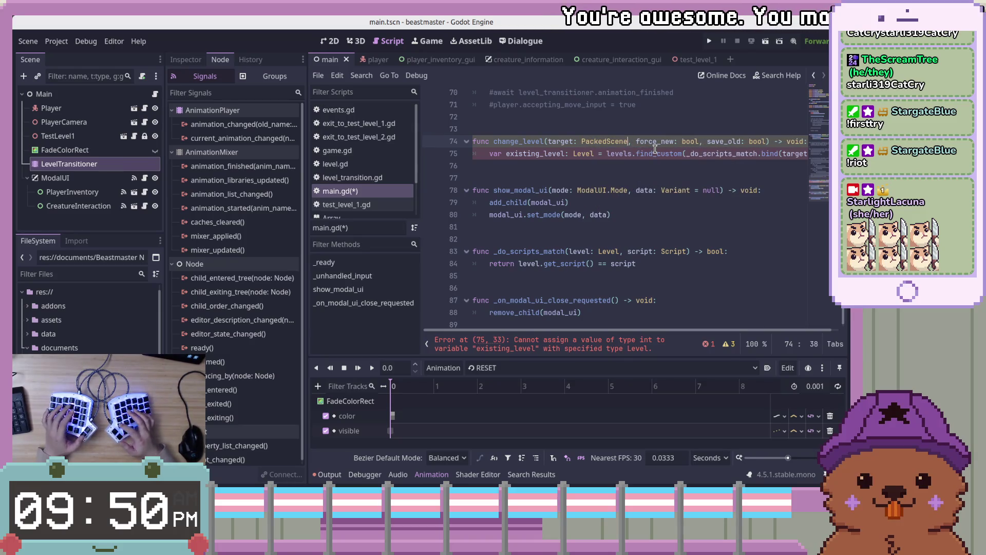
Inspect the find_custom call and _do_scripts_match on line 75 and nearby lines.
{"action": "left_click", "coordinate": [682, 153]}
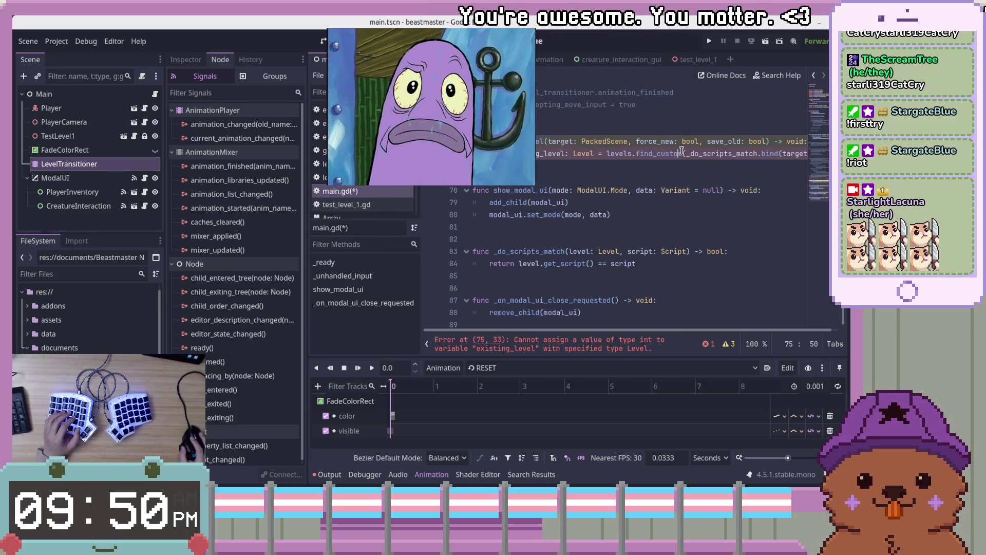
{"action": "key", "text": "Right"}
{"action": "key", "text": "Right"}
{"action": "key", "text": "Right"}
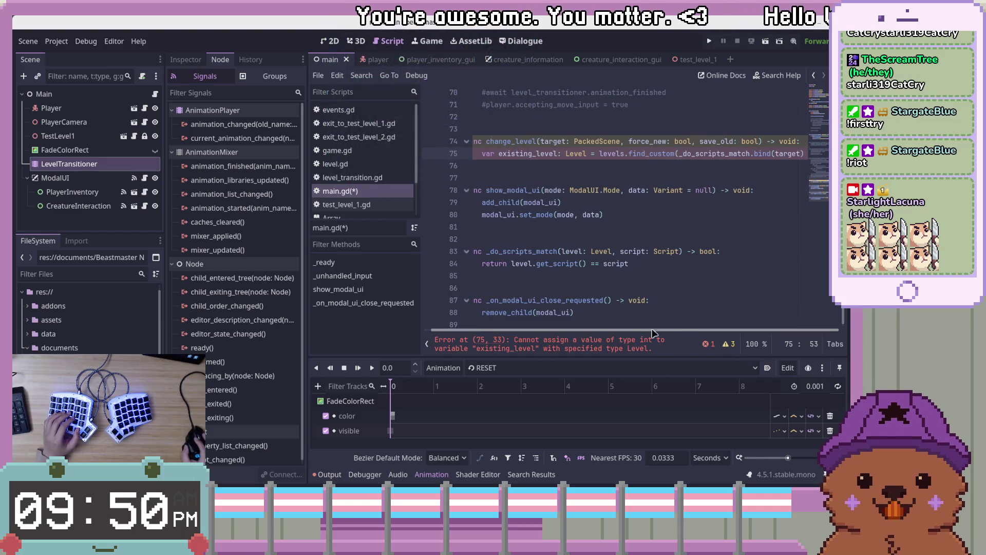
{"action": "left_click", "coordinate": [728, 165]}
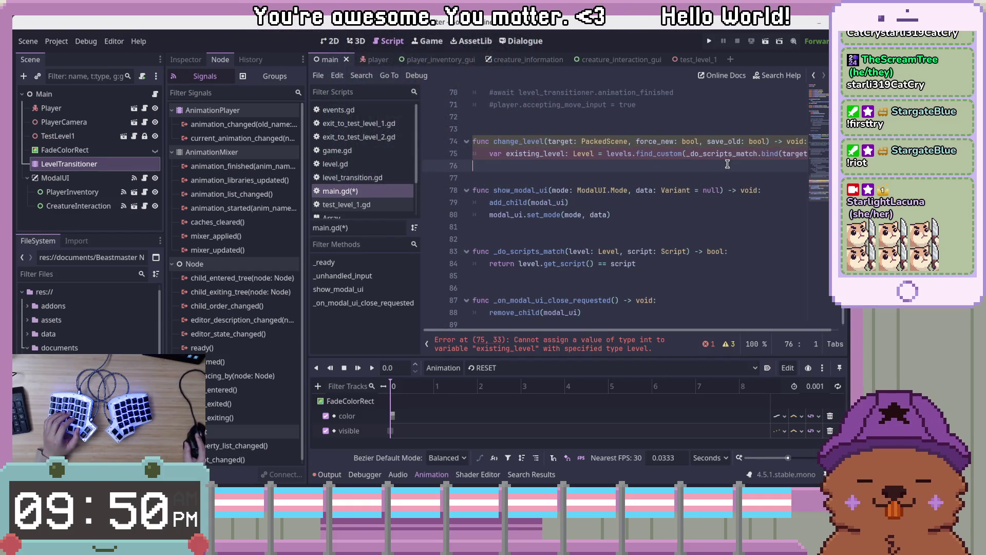
{"action": "left_click", "coordinate": [778, 191]}
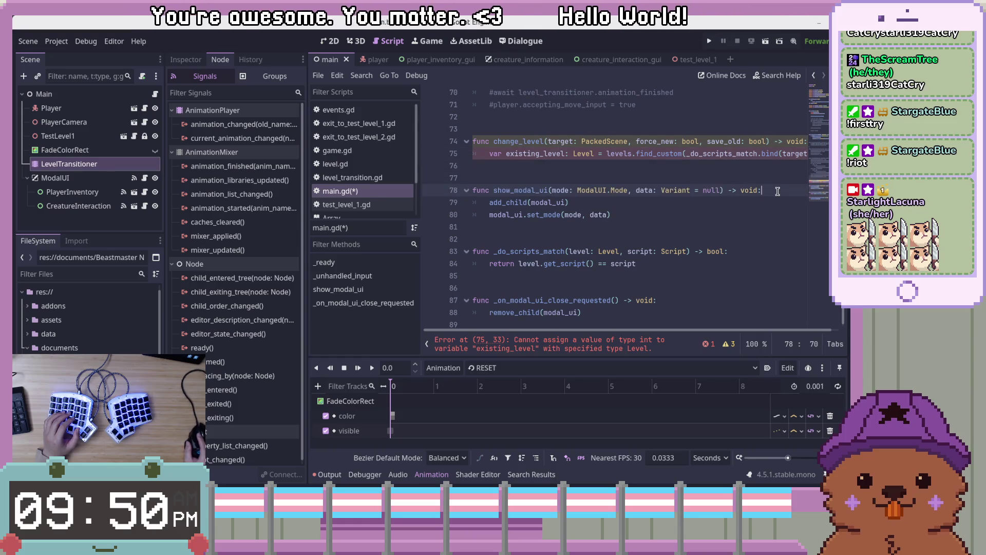
{"action": "left_click", "coordinate": [664, 150]}
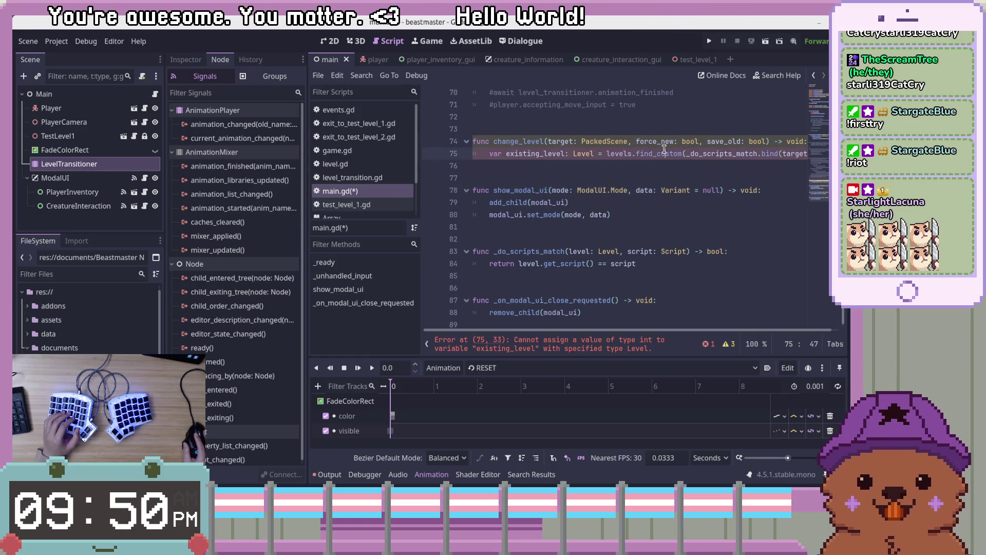
{"action": "left_click", "coordinate": [736, 153]}
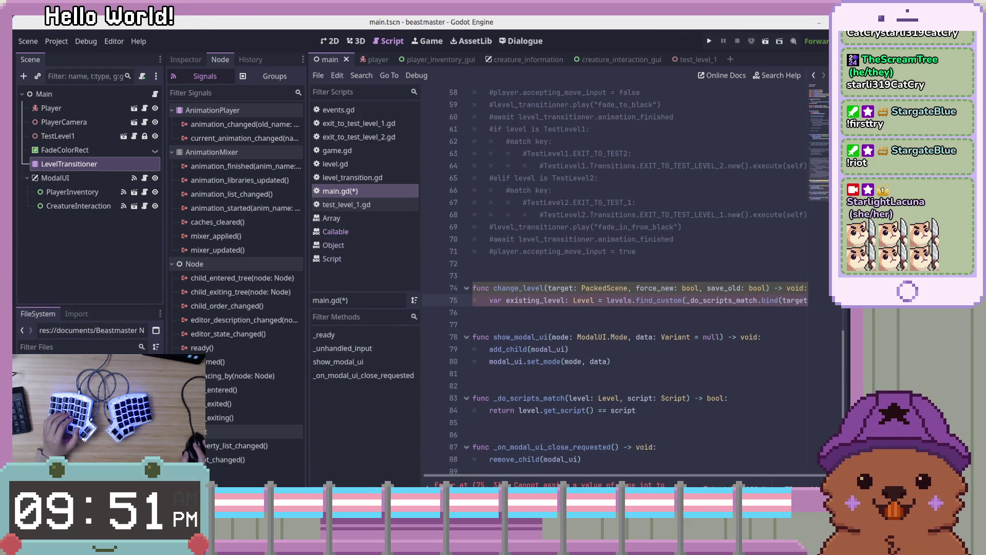
Replace existing_level: Level on line 75 with level_index: int.
{"action": "scroll", "coordinate": [650, 401], "scroll_direction": "down", "scroll_amount": 1}
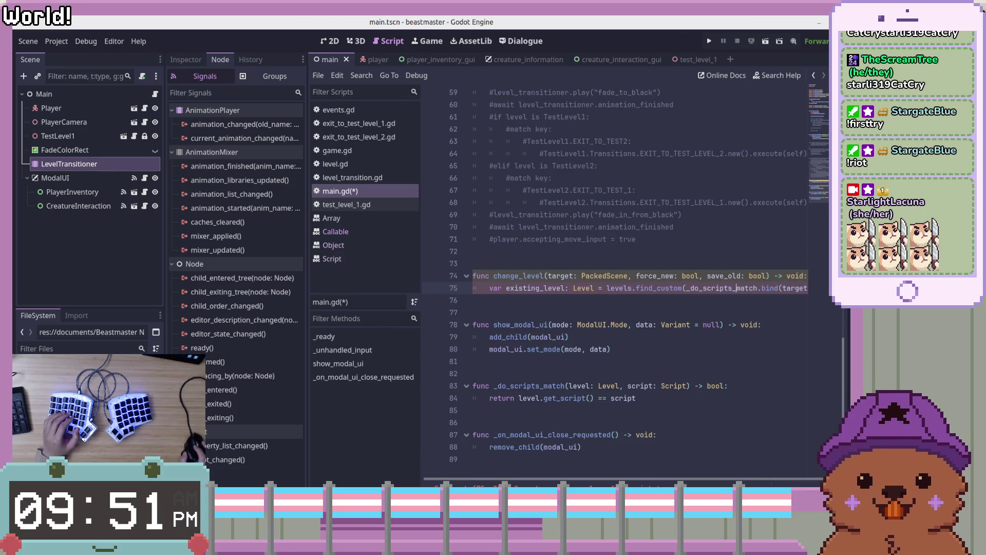
{"action": "scroll", "coordinate": [688, 307], "scroll_direction": "up", "scroll_amount": 1}
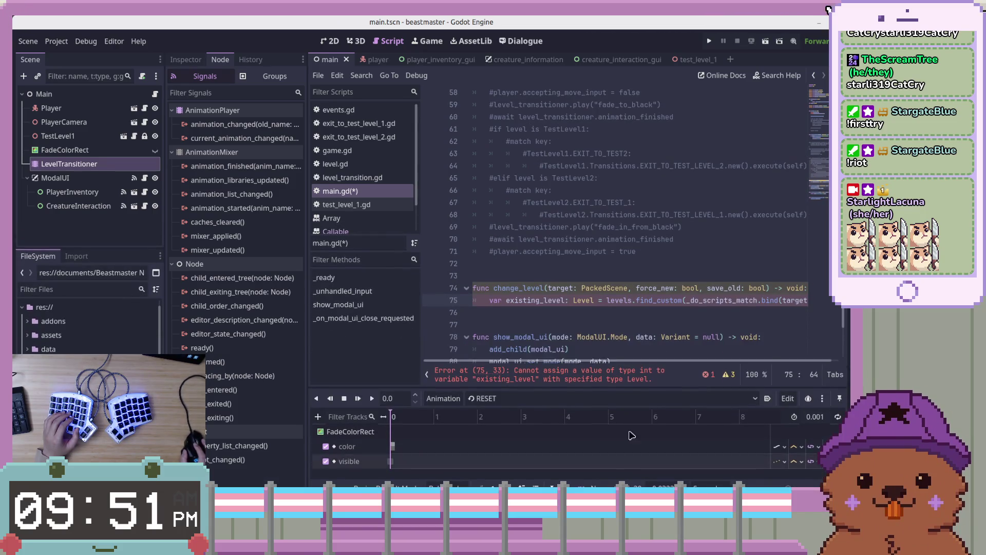
{"action": "scroll", "coordinate": [688, 308], "scroll_direction": "down", "scroll_amount": 3}
{"action": "left_click", "coordinate": [712, 178]}
{"action": "left_click", "coordinate": [648, 159]}
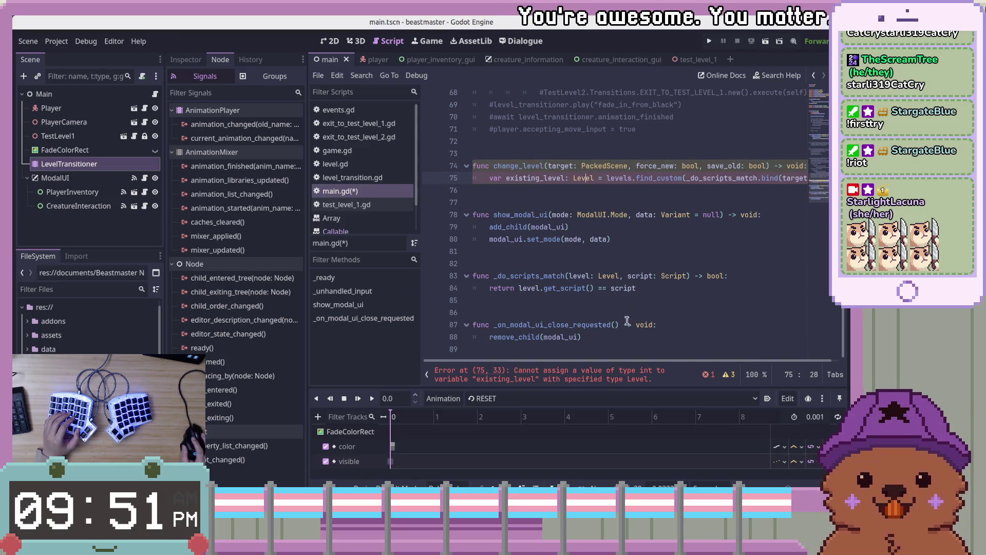
{"action": "key", "text": "End"}
{"action": "key", "text": "Left"}
{"action": "key", "text": "Left"}
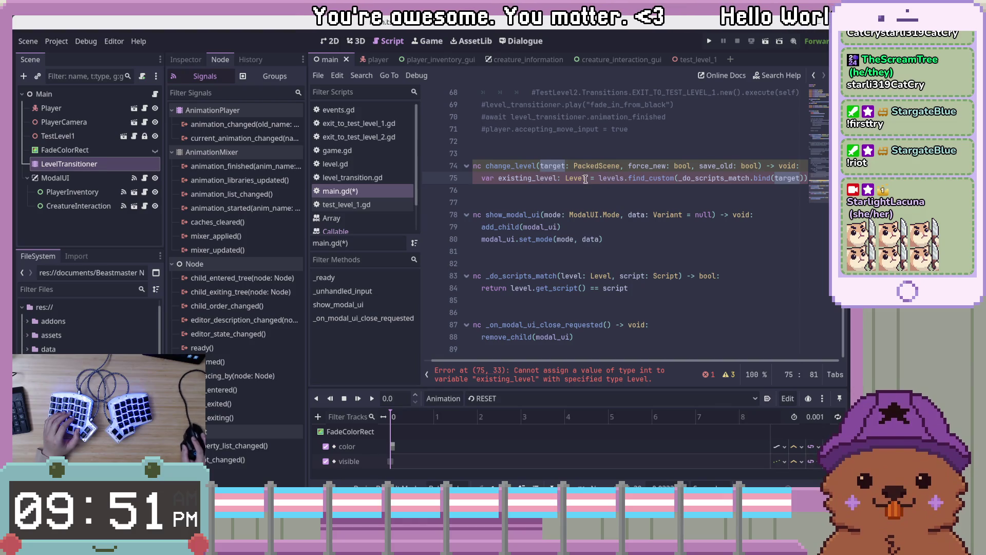
{"action": "left_click_drag", "start_coordinate": [586, 179], "coordinate": [498, 180]}
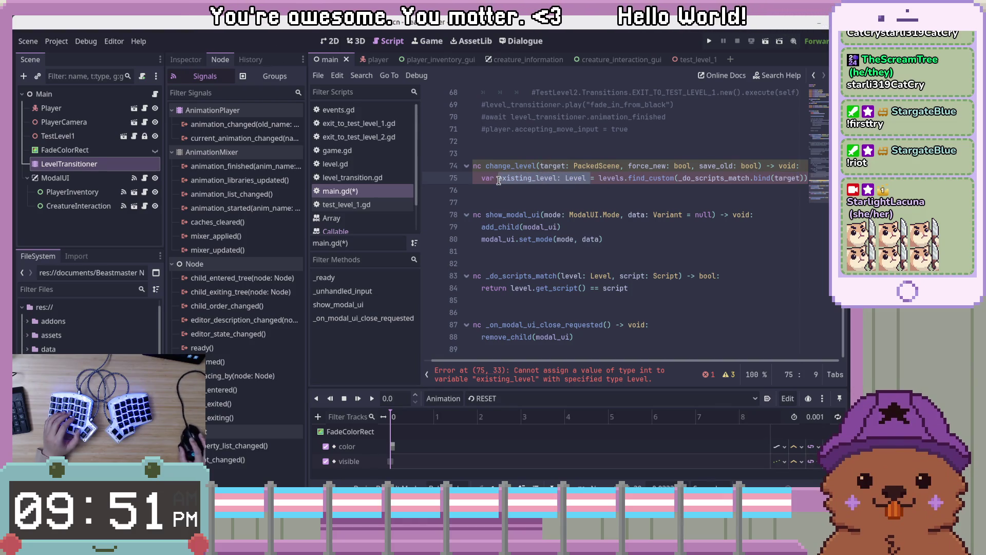
{"action": "type", "text": "level"}
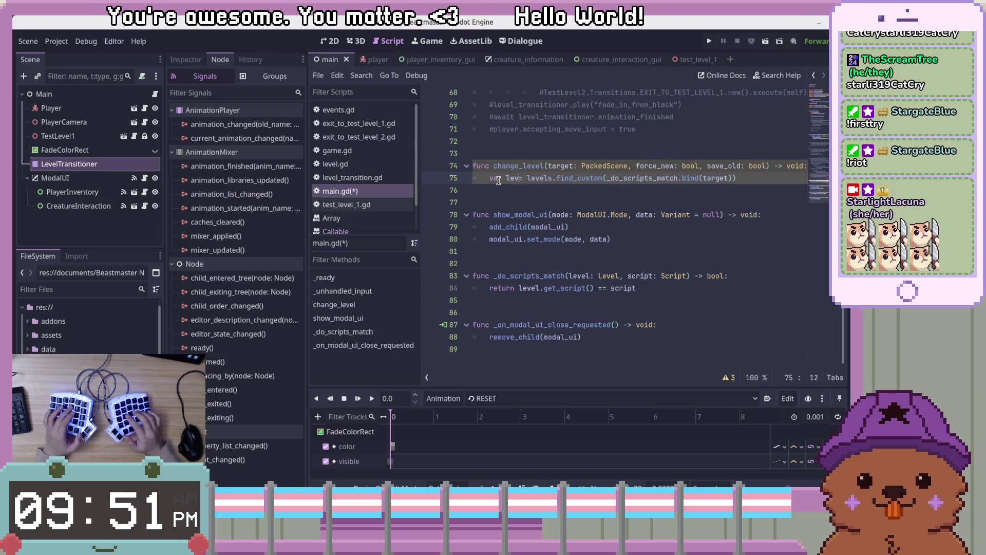
{"action": "type", "text": "_index ="}
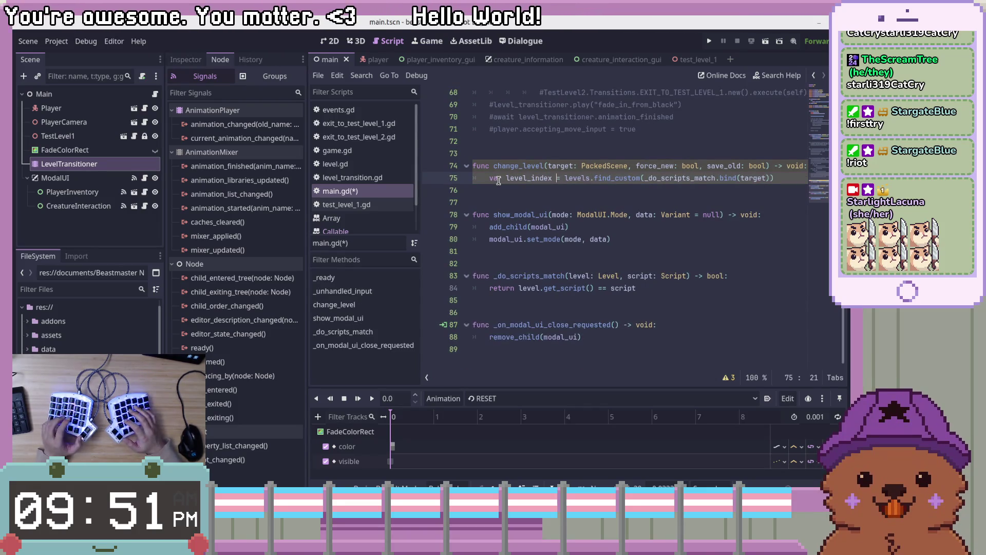
{"action": "key", "text": "BackSpace"}
{"action": "type", "text": ":"}
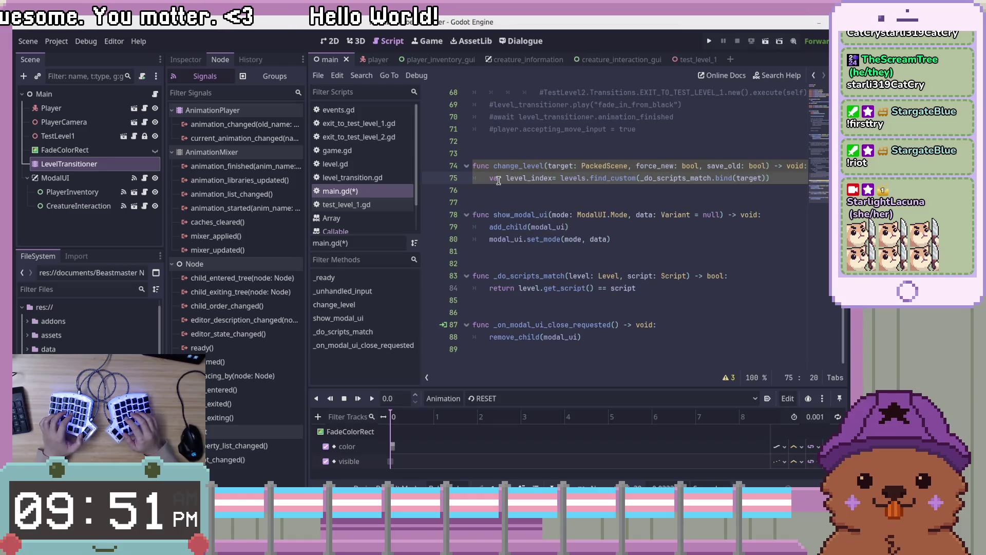
{"action": "type", "text": " int"}
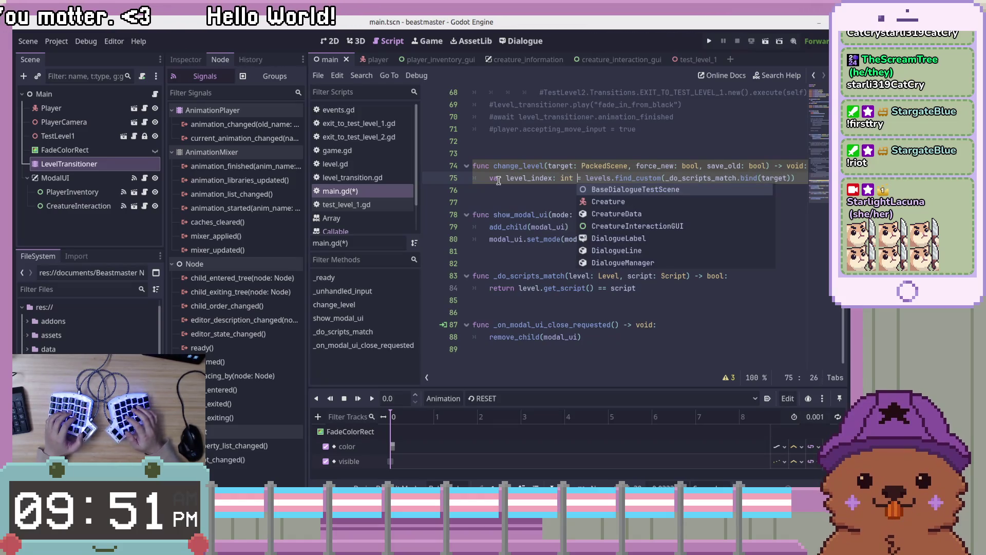
Check the bind(target) call and _do_scripts_match parameters, then open the PackedScene reference.
{"action": "left_click", "coordinate": [669, 177]}
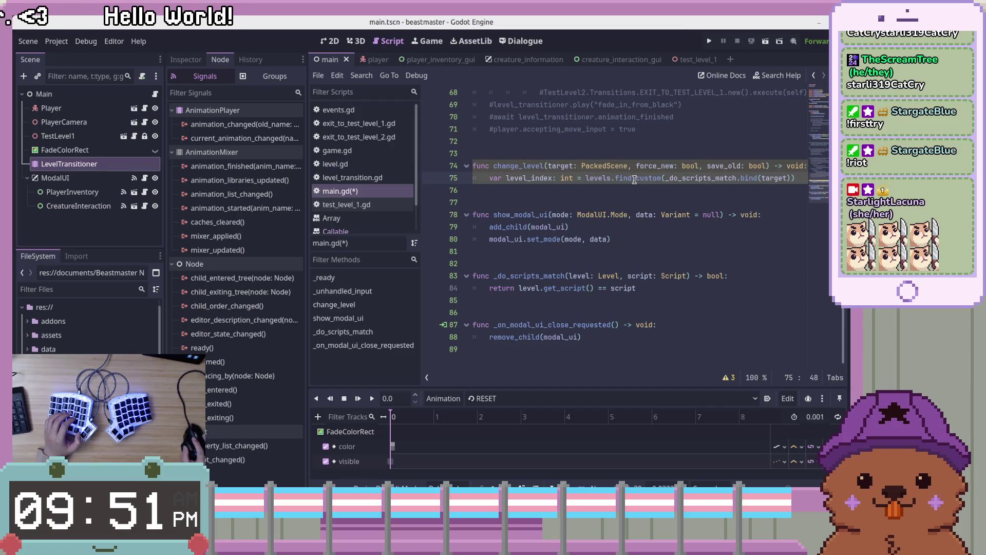
{"action": "key", "text": "Right"}
{"action": "key", "text": "Right"}
{"action": "key", "text": "Right"}
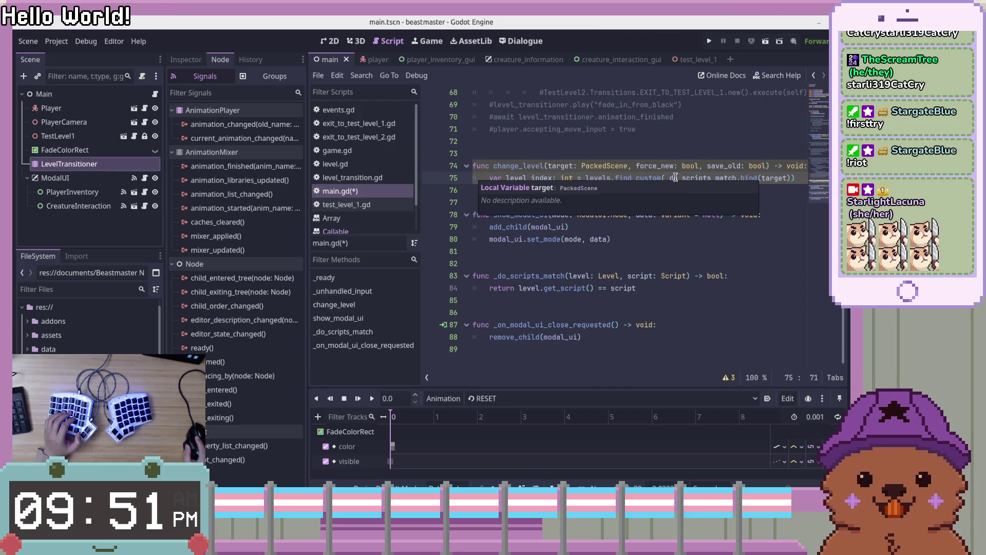
{"action": "mouse_move", "coordinate": [594, 180]}
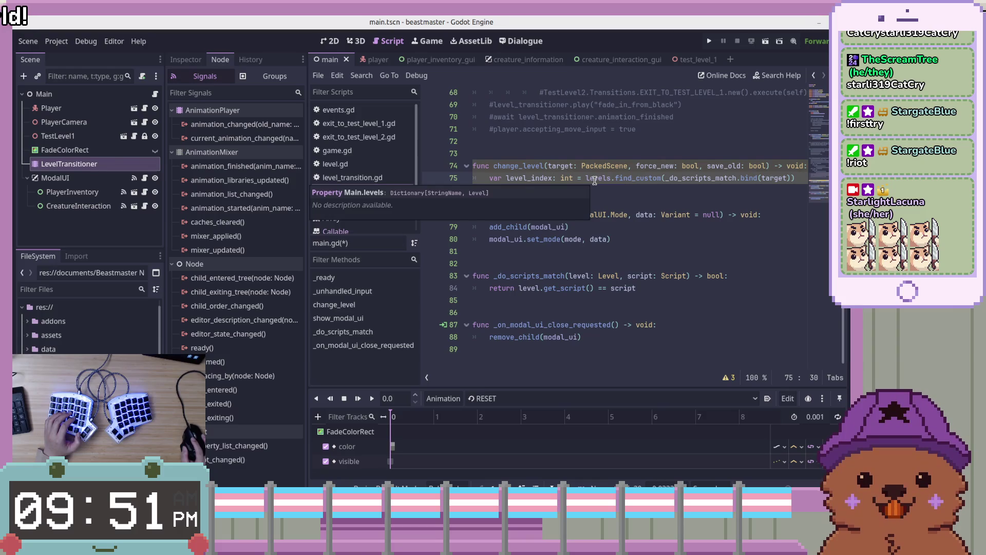
{"action": "left_click", "coordinate": [644, 187]}
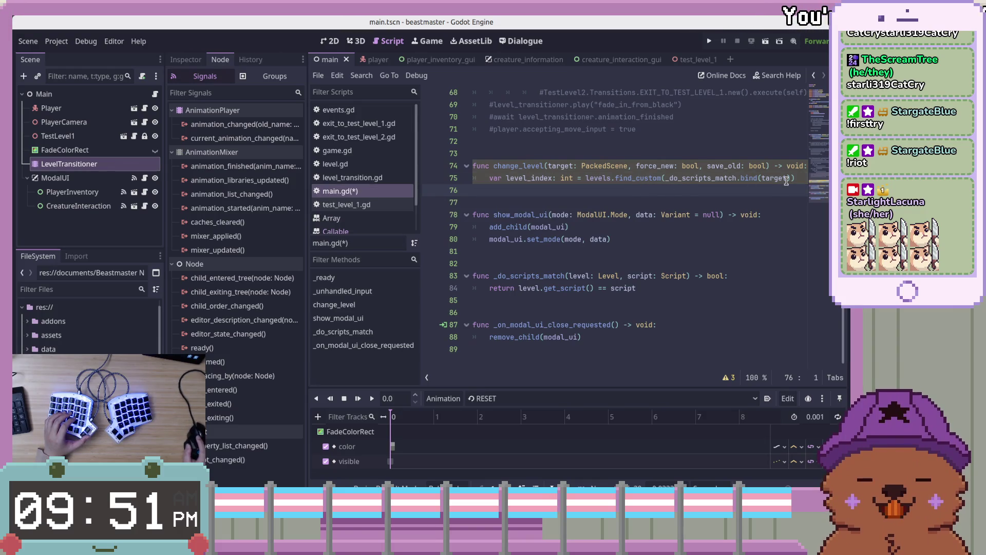
{"action": "left_click", "coordinate": [676, 299]}
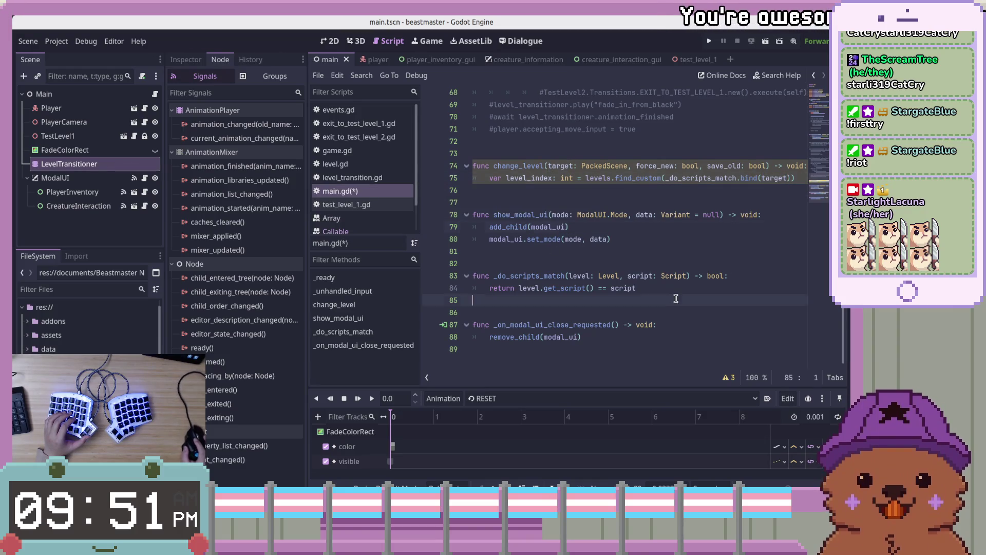
{"action": "left_click", "coordinate": [592, 280]}
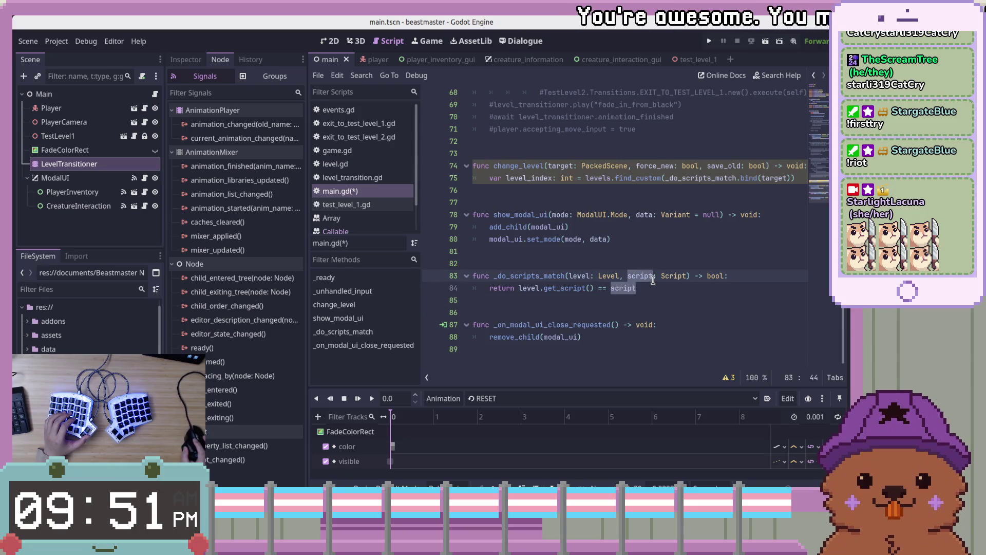
{"action": "left_click", "coordinate": [803, 178]}
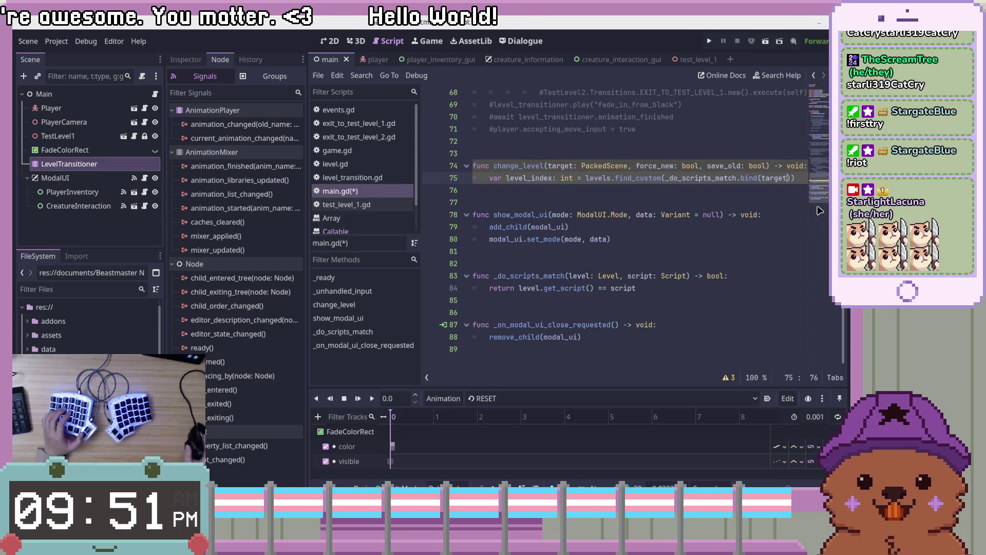
{"action": "left_click", "coordinate": [604, 166], "text": "ctrl"}
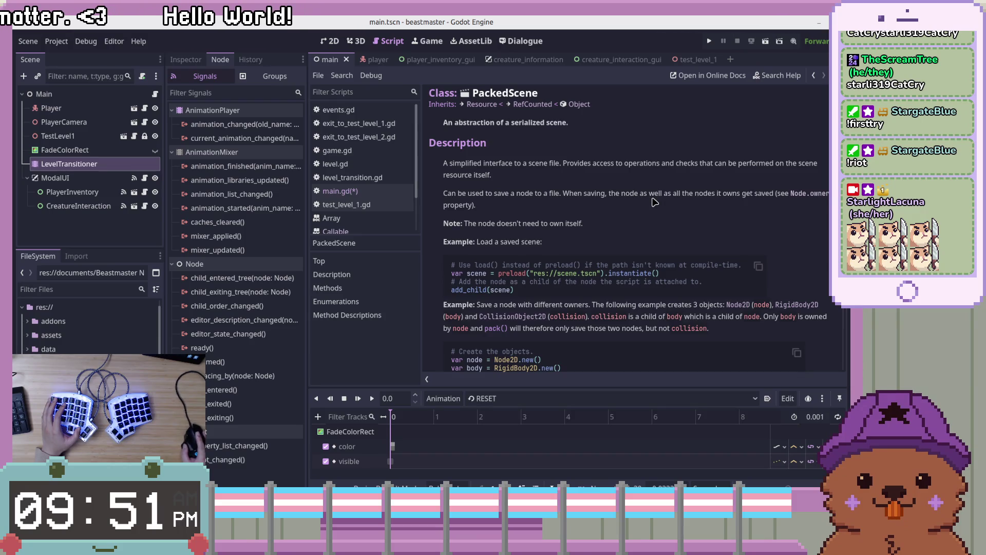
{"action": "scroll", "coordinate": [670, 203], "scroll_direction": "down", "scroll_amount": 10}
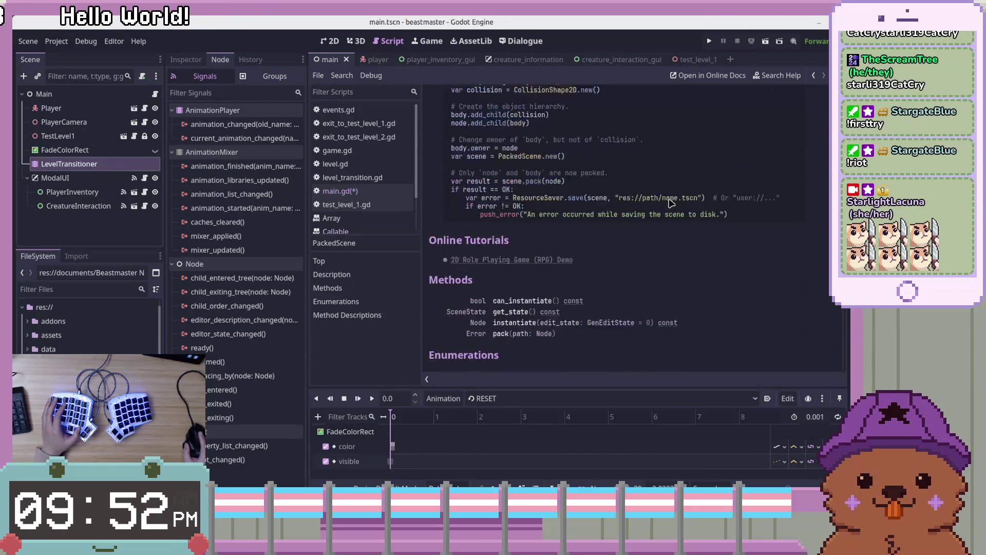
{"action": "scroll", "coordinate": [451, 201], "scroll_direction": "down", "scroll_amount": 10}
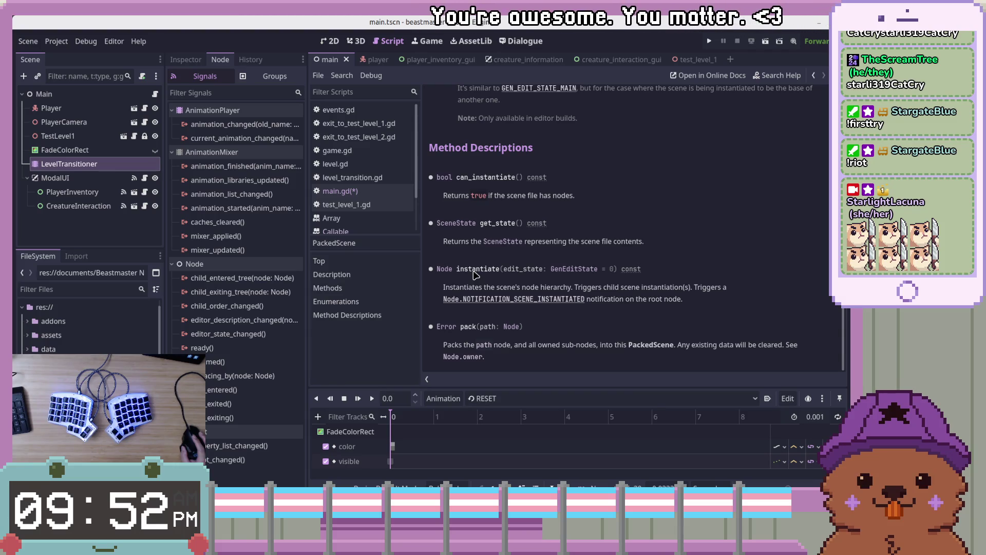
{"action": "scroll", "coordinate": [473, 275], "scroll_direction": "up", "scroll_amount": 5}
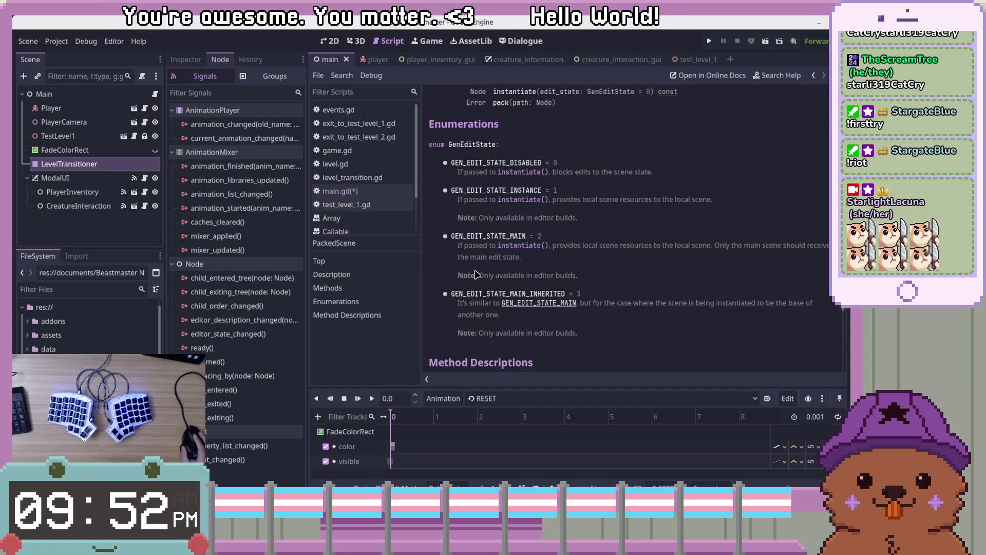
{"action": "scroll", "coordinate": [475, 275], "scroll_direction": "up", "scroll_amount": 3}
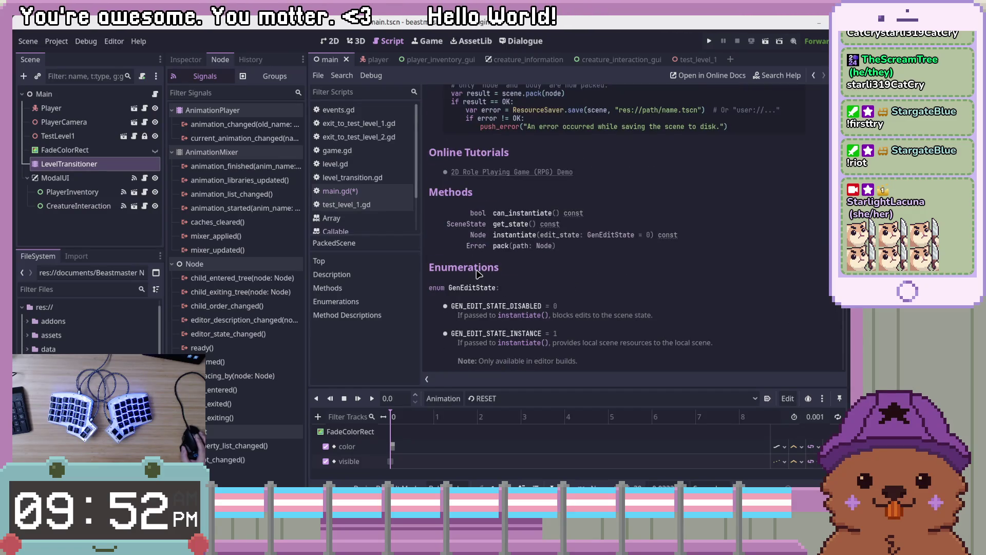
{"action": "scroll", "coordinate": [515, 225], "scroll_direction": "down", "scroll_amount": 7}
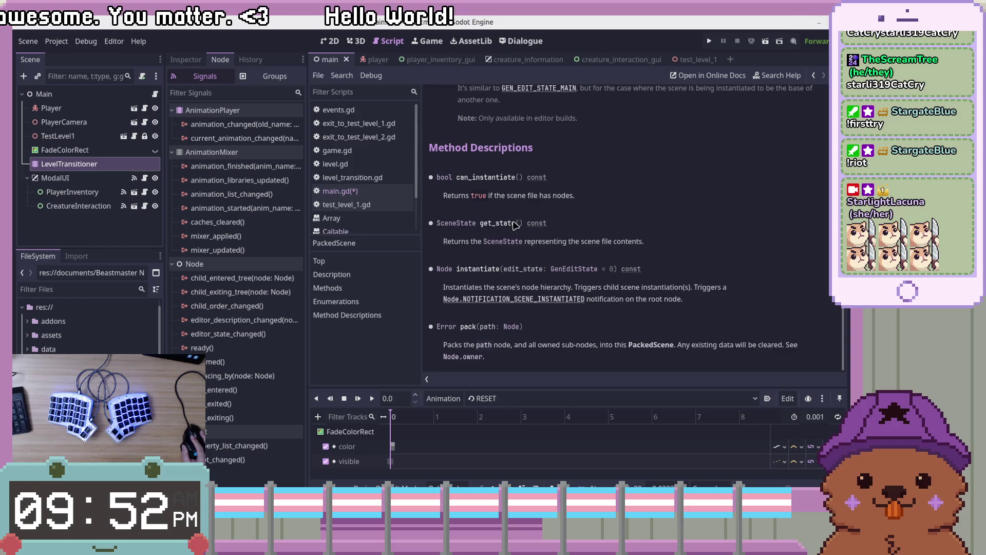
Open the SceneState class reference and scroll through its methods to get_node_name.
{"action": "left_click", "coordinate": [503, 242]}
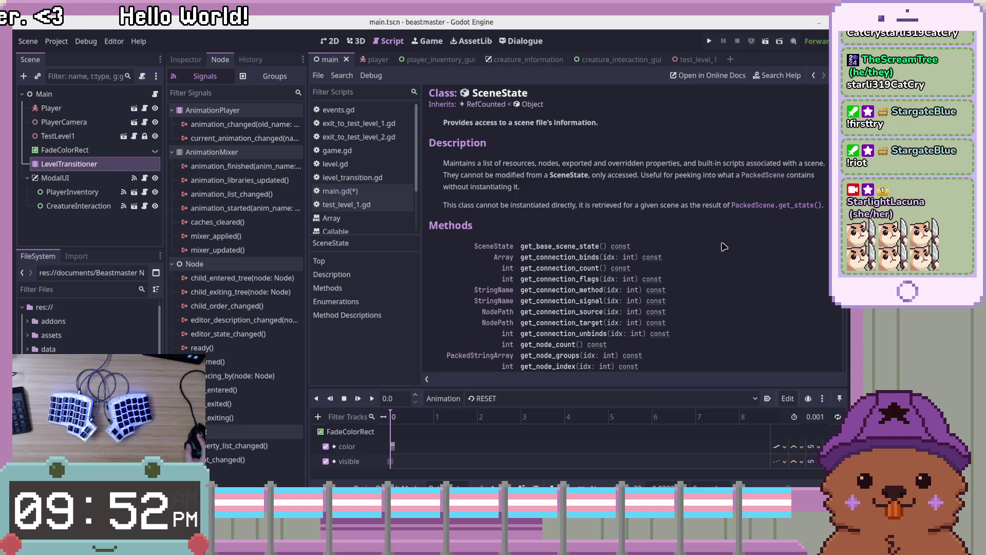
{"action": "scroll", "coordinate": [724, 247], "scroll_direction": "down", "scroll_amount": 5}
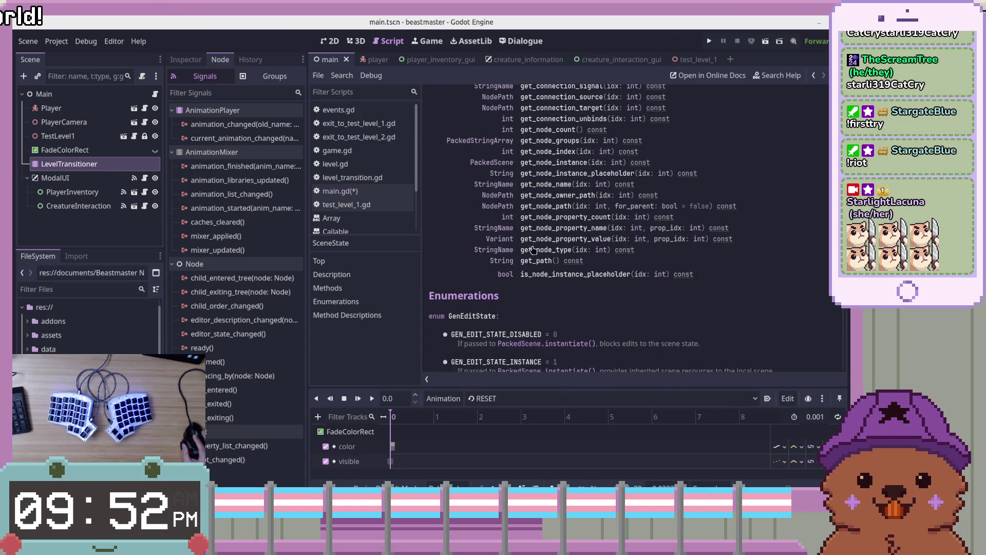
{"action": "scroll", "coordinate": [545, 257], "scroll_direction": "up", "scroll_amount": 3}
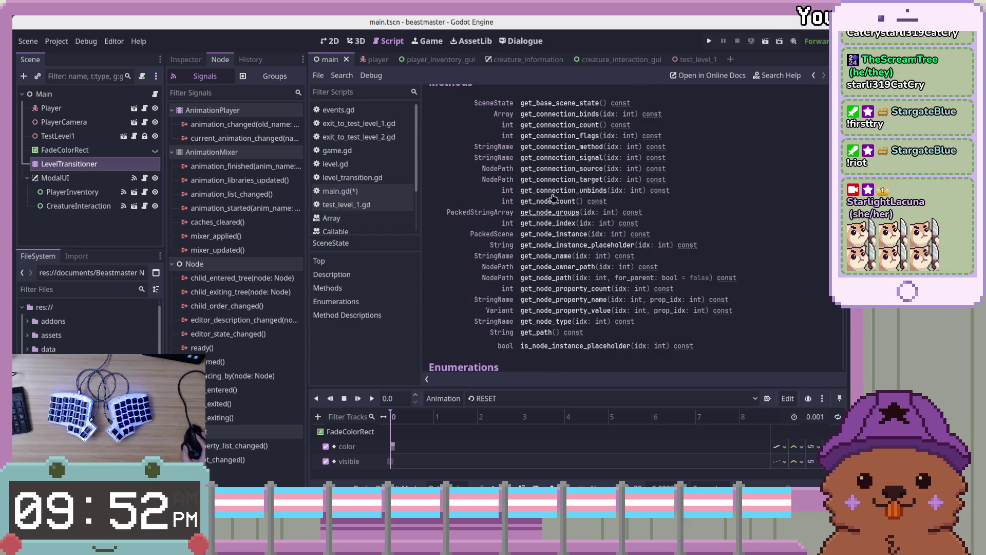
{"action": "scroll", "coordinate": [567, 102], "scroll_direction": "down", "scroll_amount": 15}
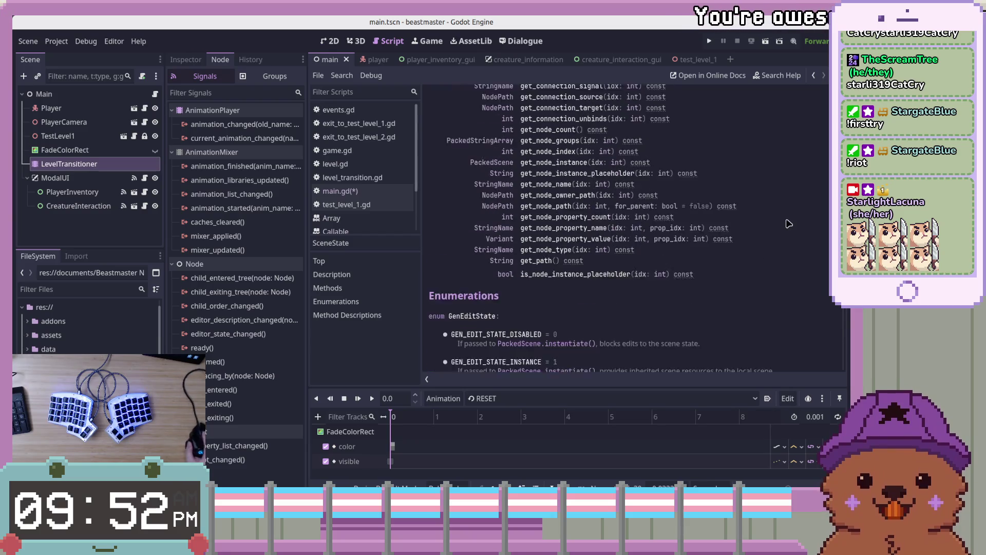
{"action": "scroll", "coordinate": [790, 223], "scroll_direction": "down", "scroll_amount": 3}
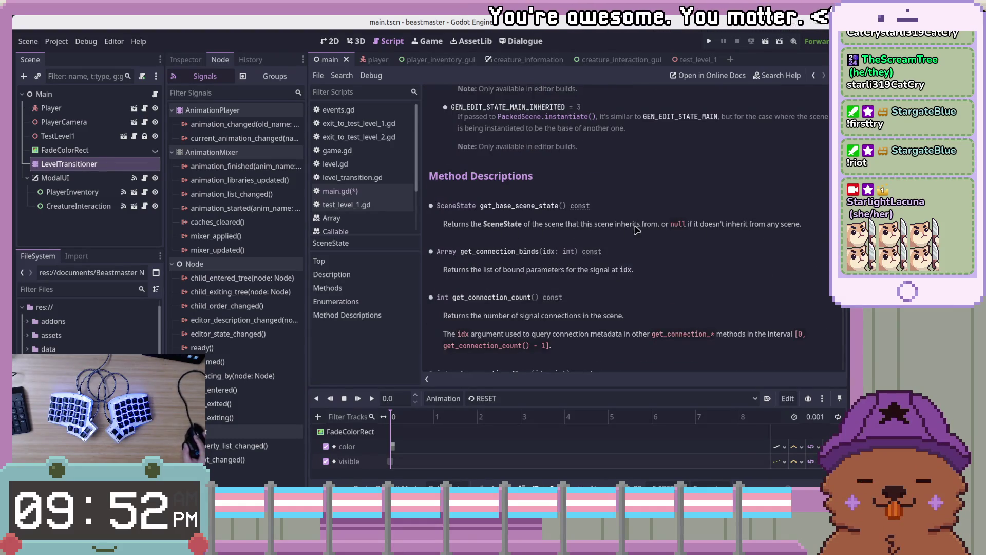
{"action": "scroll", "coordinate": [704, 264], "scroll_direction": "down", "scroll_amount": 8}
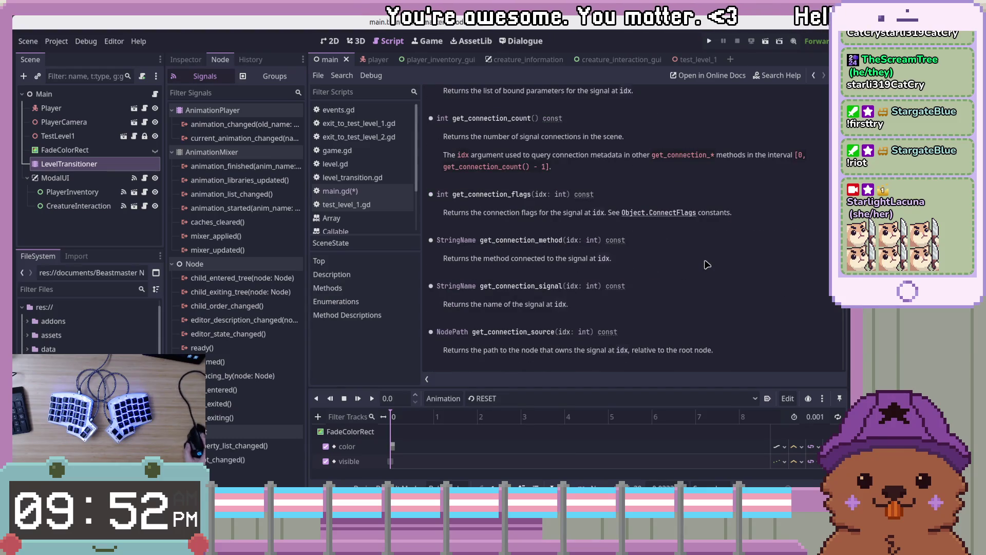
{"action": "scroll", "coordinate": [708, 264], "scroll_direction": "down", "scroll_amount": 6}
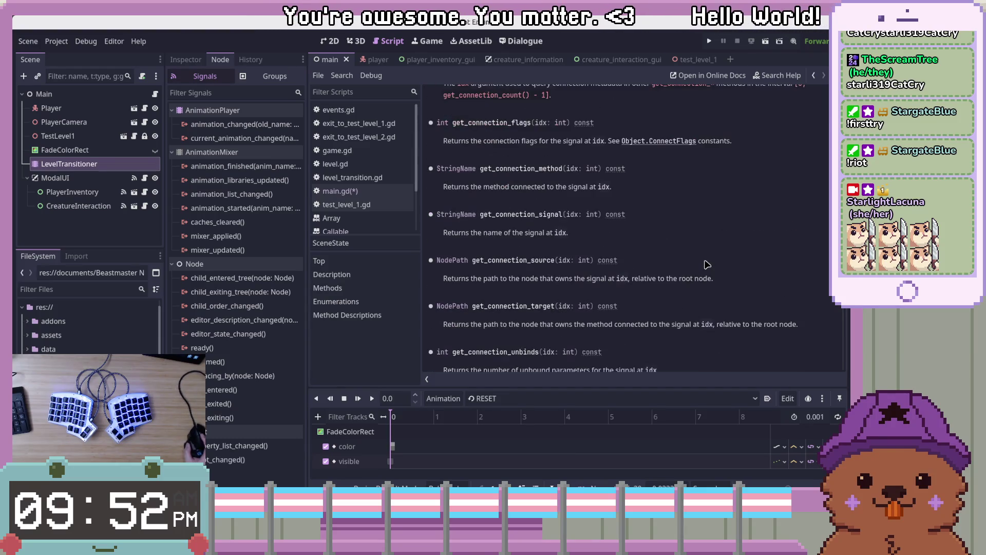
{"action": "scroll", "coordinate": [707, 265], "scroll_direction": "down", "scroll_amount": 6}
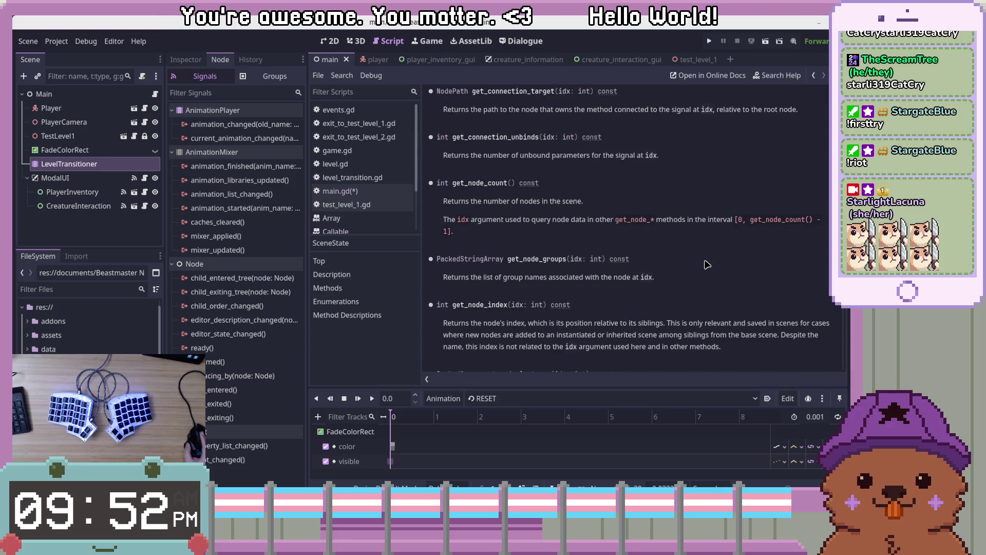
{"action": "scroll", "coordinate": [707, 265], "scroll_direction": "down", "scroll_amount": 4}
{"action": "scroll", "coordinate": [700, 266], "scroll_direction": "up", "scroll_amount": 20}
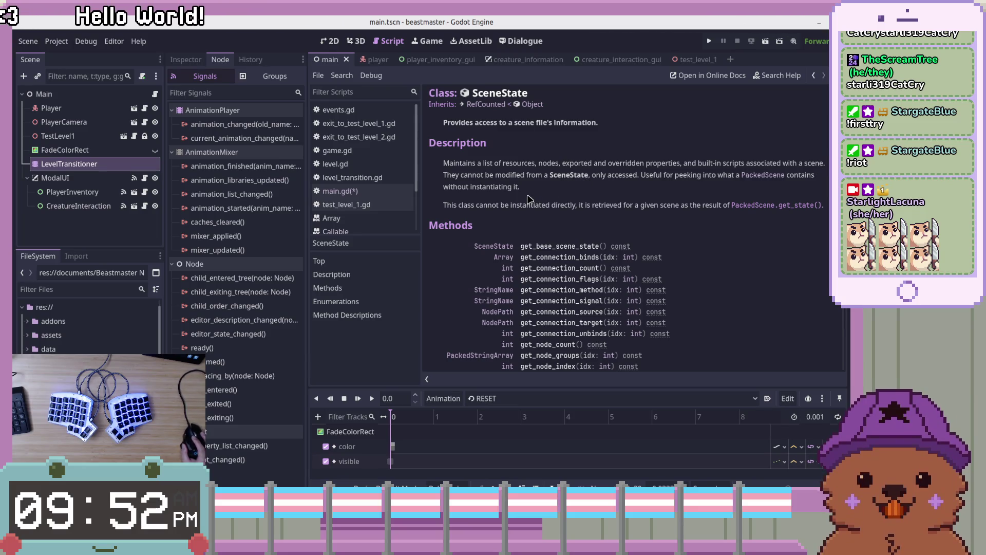
{"action": "scroll", "coordinate": [464, 268], "scroll_direction": "down", "scroll_amount": 3}
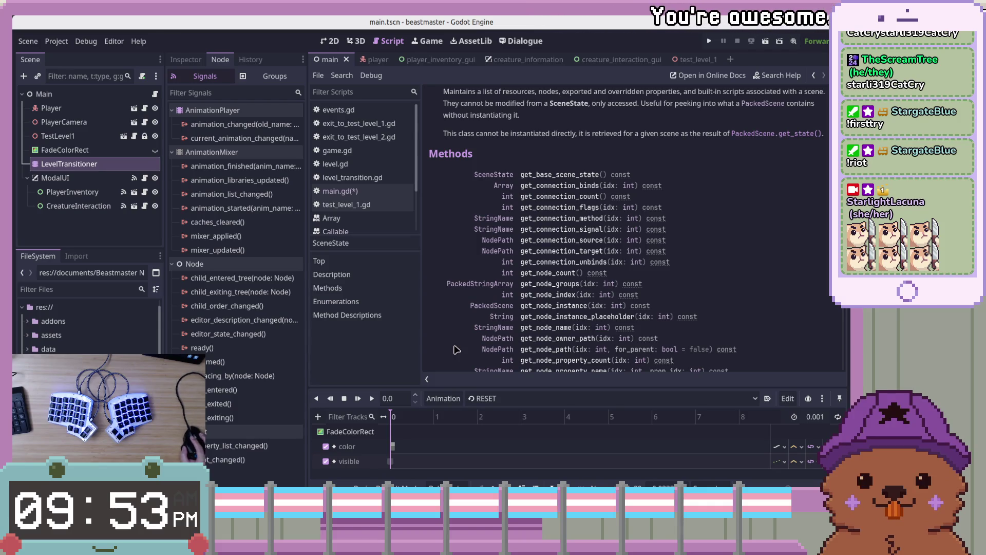
{"action": "scroll", "coordinate": [458, 346], "scroll_direction": "down", "scroll_amount": 3}
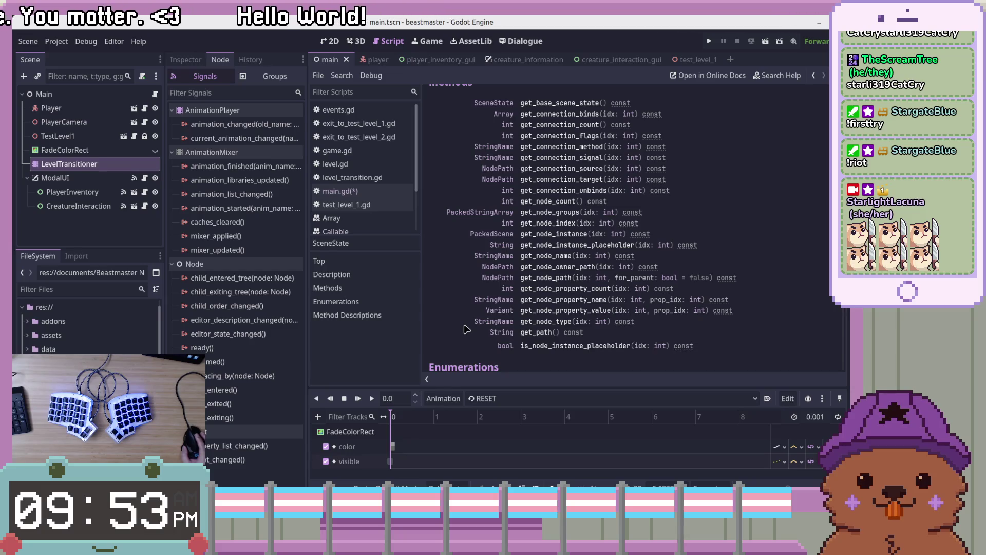
{"action": "scroll", "coordinate": [467, 328], "scroll_direction": "down", "scroll_amount": 3}
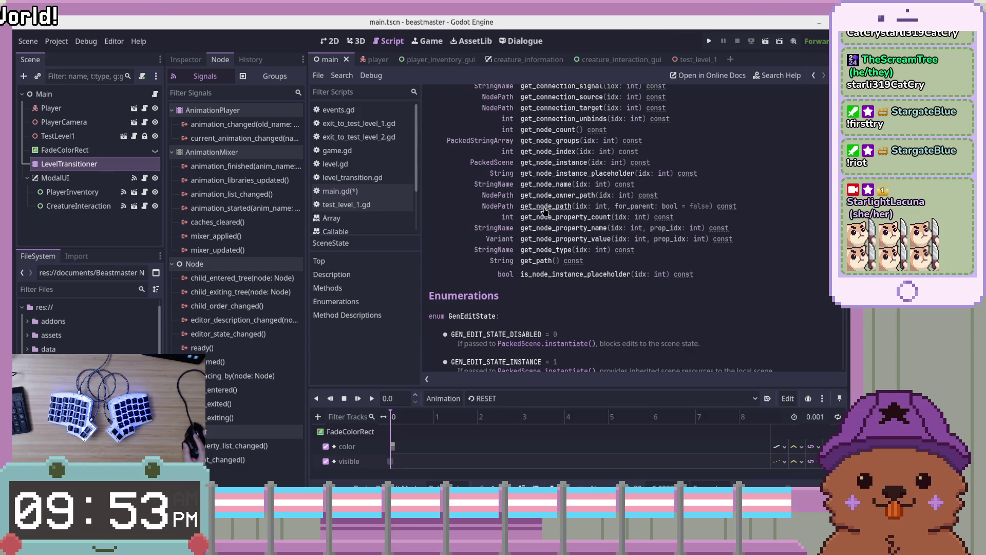
{"action": "left_click", "coordinate": [559, 185]}
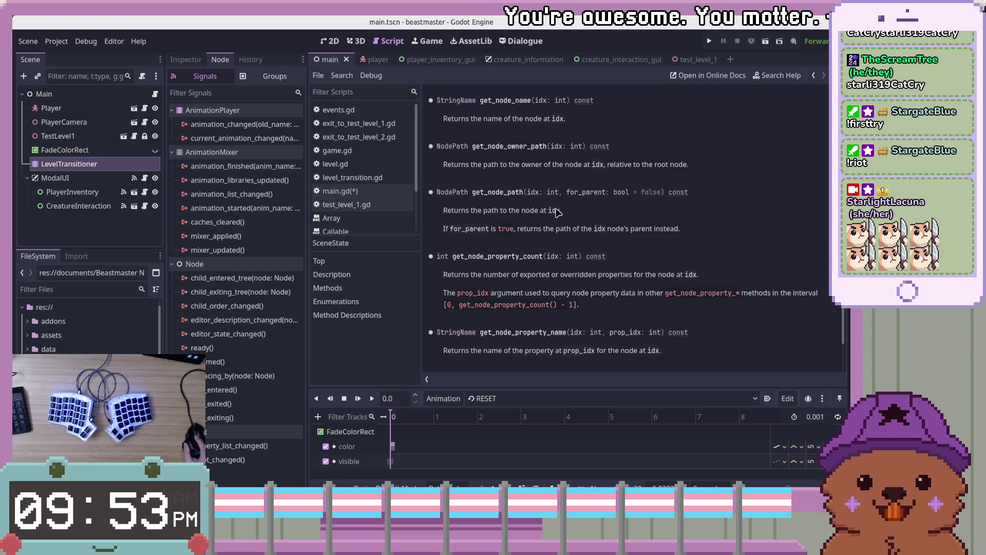
Jump to get_node_count in the SceneState docs, then go back with Alt+Left.
{"action": "scroll", "coordinate": [591, 226], "scroll_direction": "up", "scroll_amount": 5}
{"action": "scroll", "coordinate": [633, 233], "scroll_direction": "up", "scroll_amount": 10}
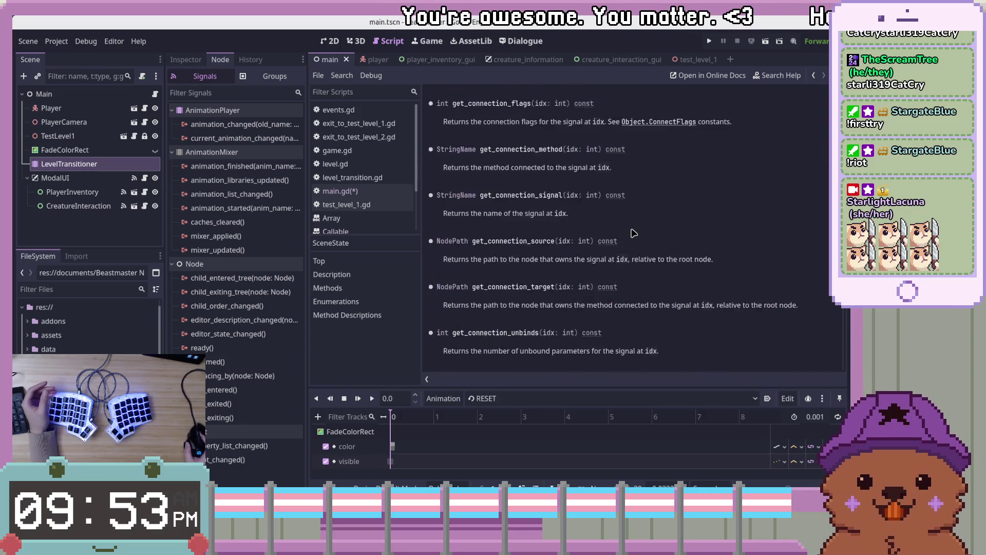
{"action": "scroll", "coordinate": [635, 234], "scroll_direction": "down", "scroll_amount": 5}
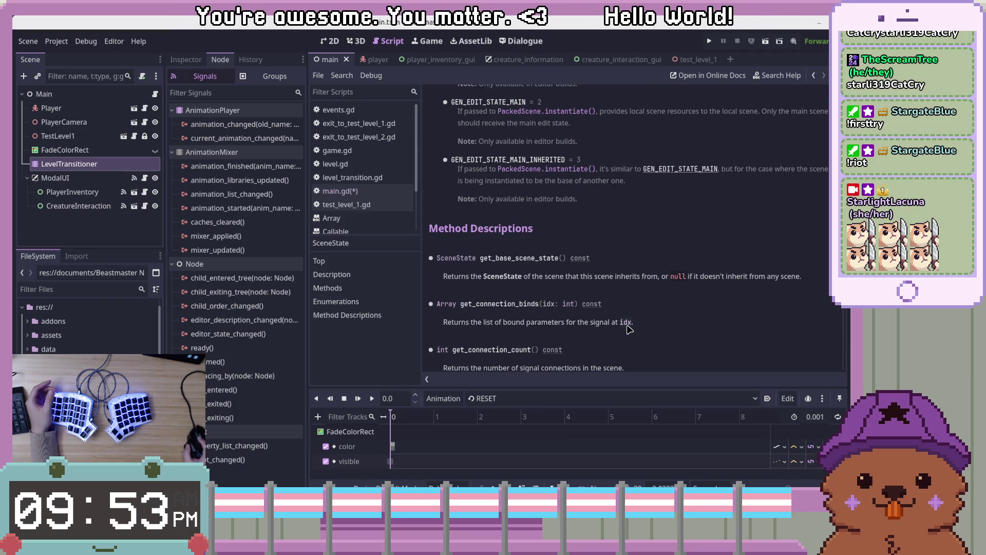
{"action": "scroll", "coordinate": [631, 323], "scroll_direction": "up", "scroll_amount": 10}
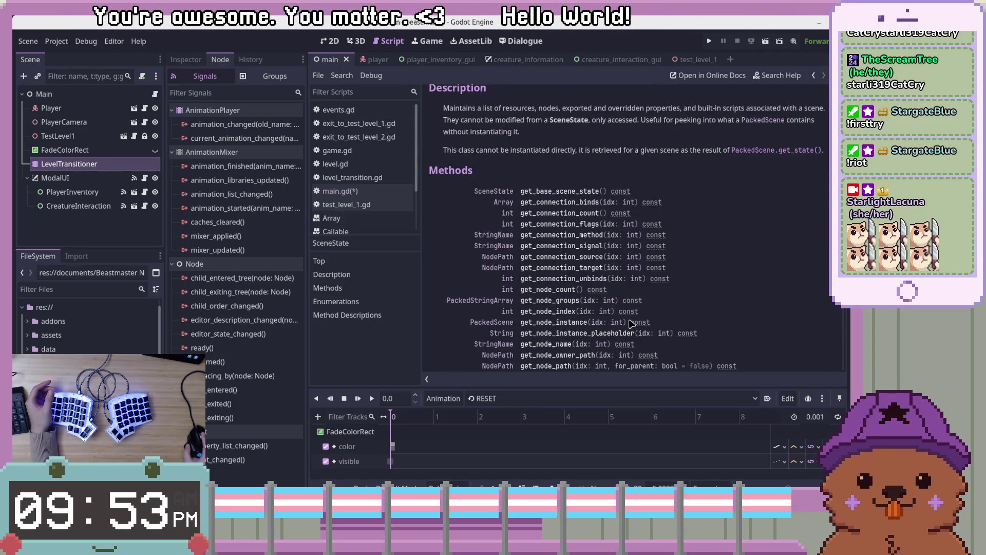
{"action": "scroll", "coordinate": [632, 323], "scroll_direction": "down", "scroll_amount": 2}
{"action": "left_click", "coordinate": [555, 218]}
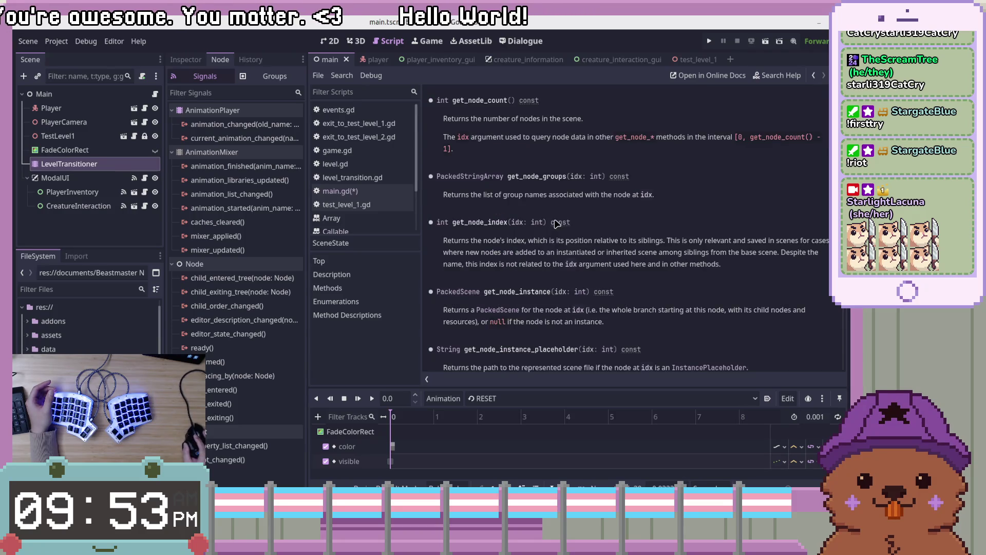
{"action": "key", "text": "alt+Left"}
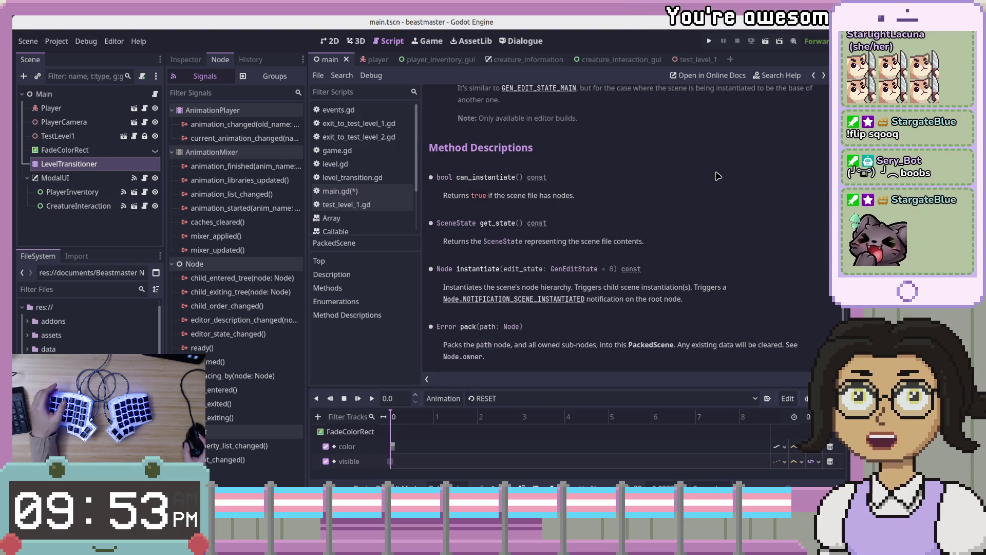
{"action": "scroll", "coordinate": [760, 257], "scroll_direction": "up", "scroll_amount": 10}
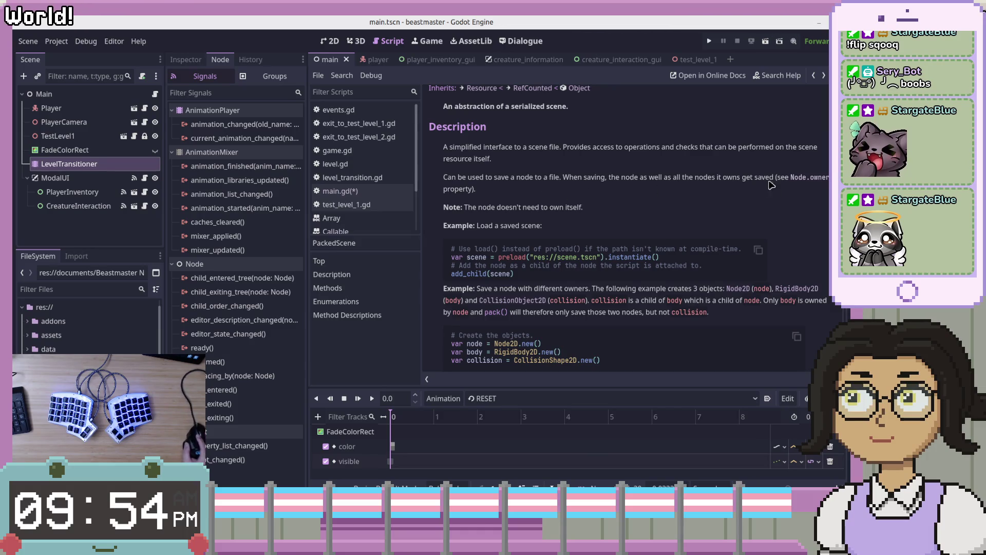
Read the Node owner property docs, then return to main.gd's change_level code.
{"action": "left_click", "coordinate": [813, 181]}
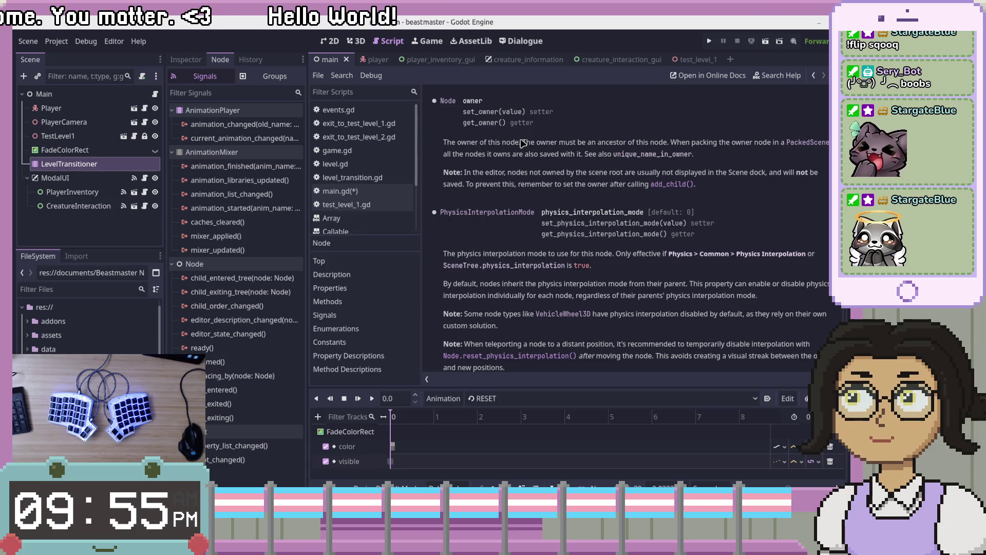
{"action": "scroll", "coordinate": [524, 175], "scroll_direction": "up", "scroll_amount": 3}
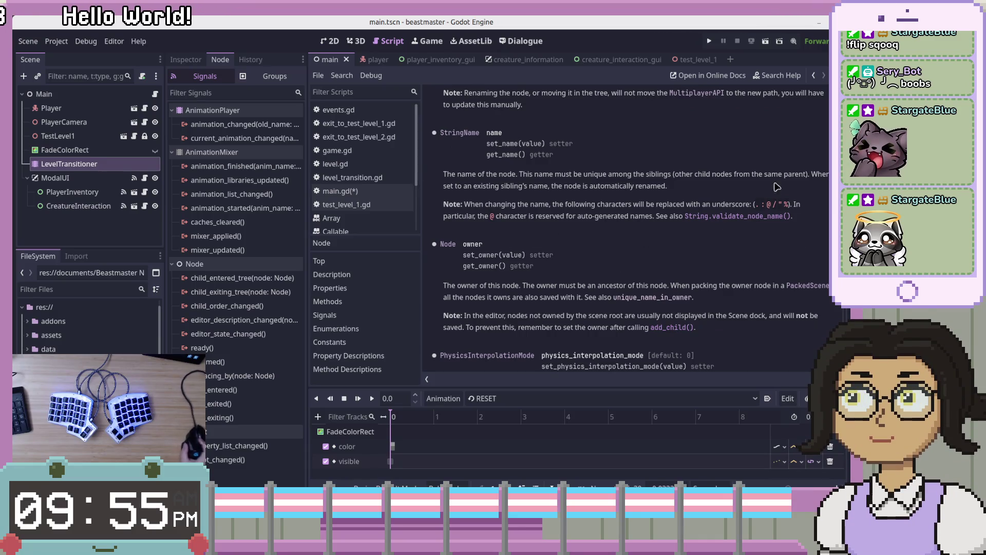
{"action": "left_click", "coordinate": [359, 194]}
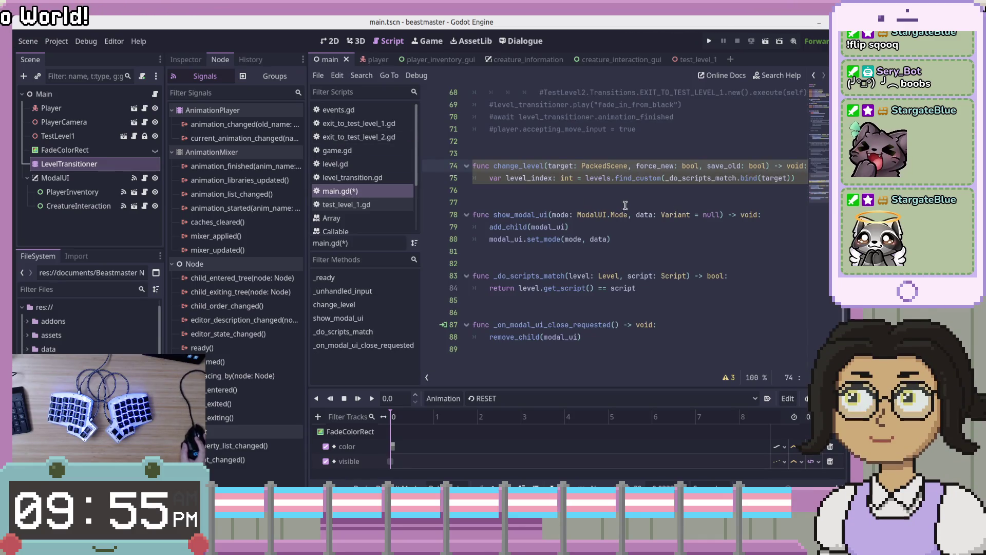
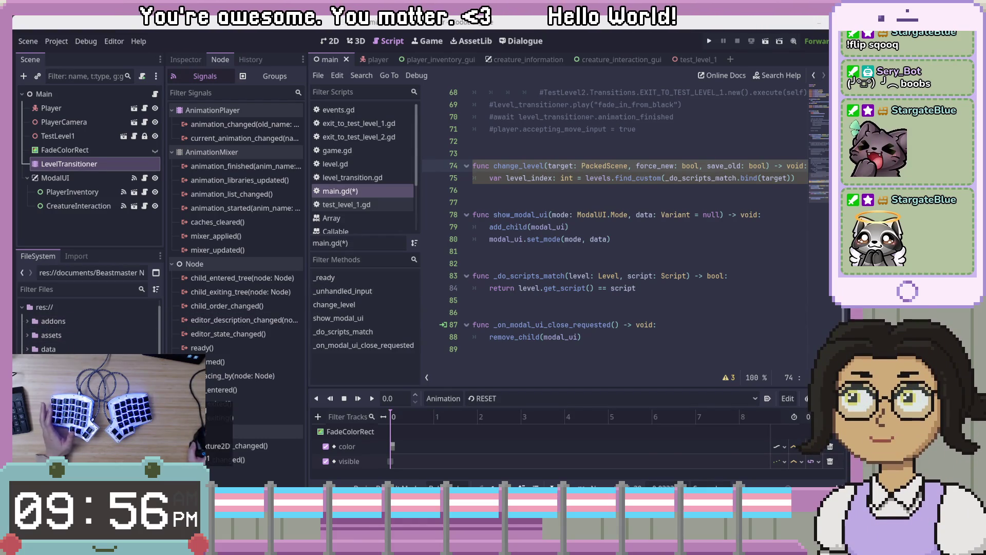
Review the level_index lookup line, commented-out transition code and show_modal_ui signature in main.gd.
{"action": "scroll", "coordinate": [90, 323], "scroll_direction": "down", "scroll_amount": 3}
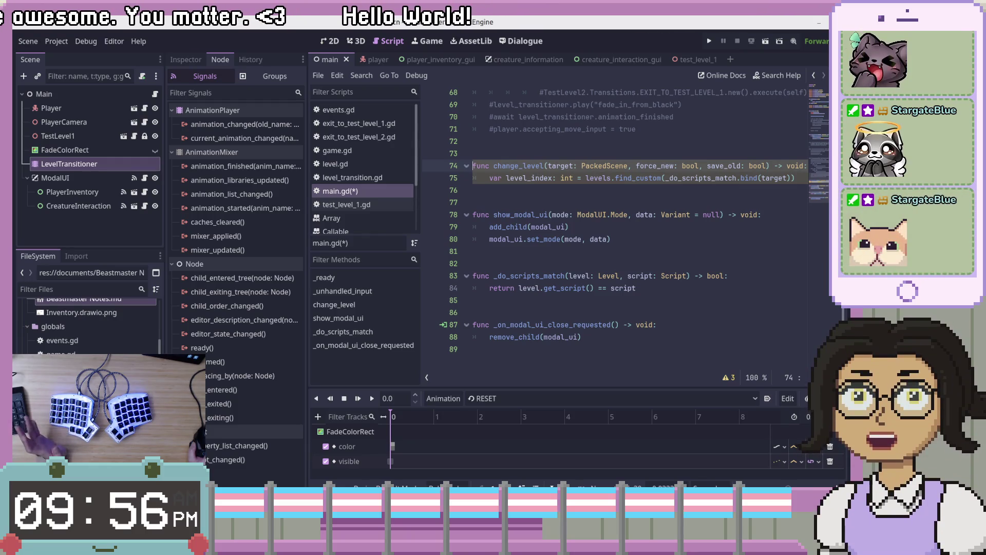
{"action": "scroll", "coordinate": [87, 324], "scroll_direction": "down", "scroll_amount": 3}
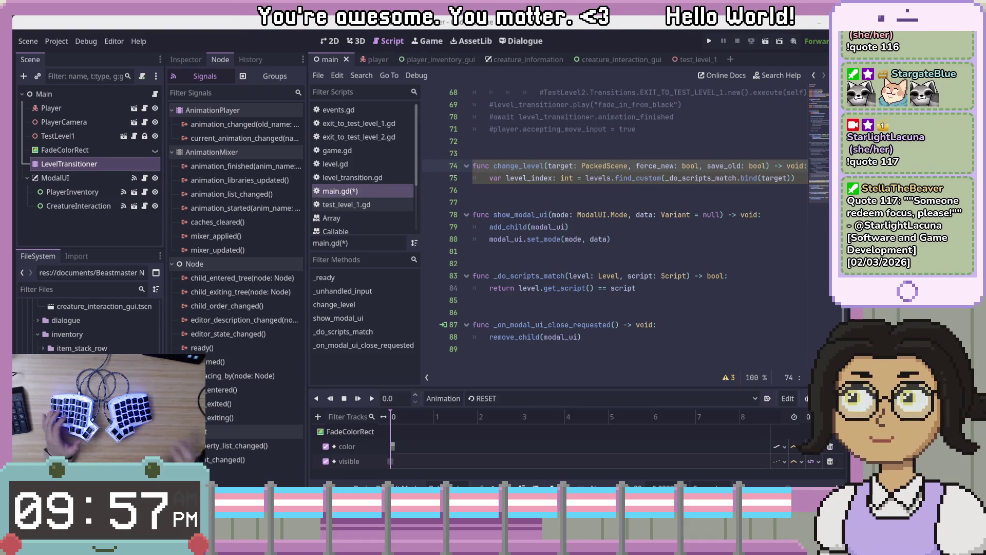
{"action": "key", "text": "Down"}
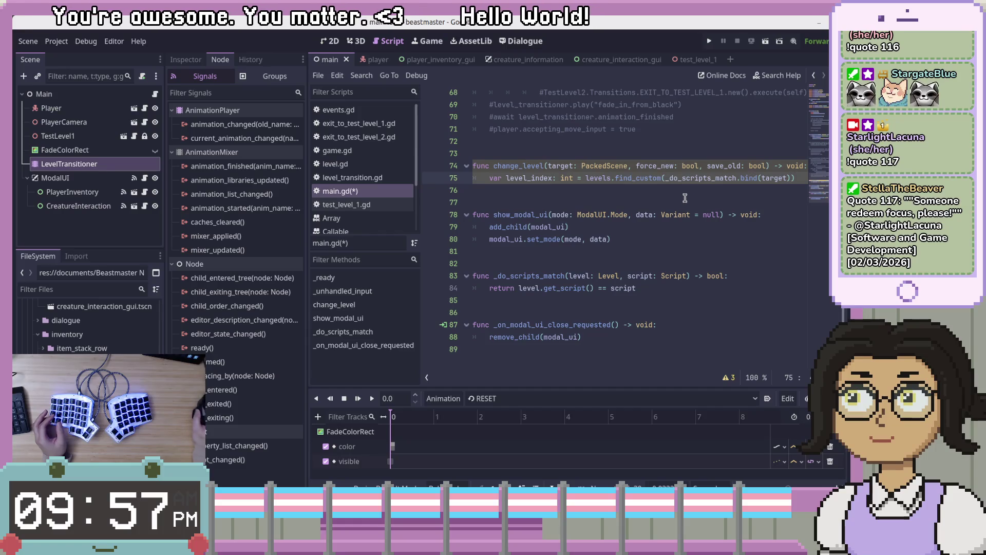
{"action": "left_click", "coordinate": [693, 191]}
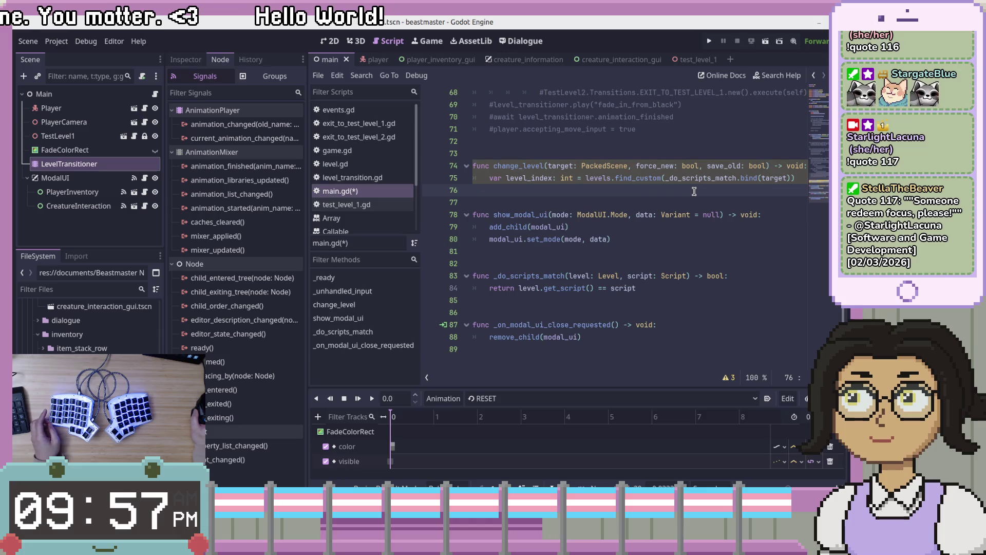
{"action": "scroll", "coordinate": [685, 236], "scroll_direction": "up", "scroll_amount": 1}
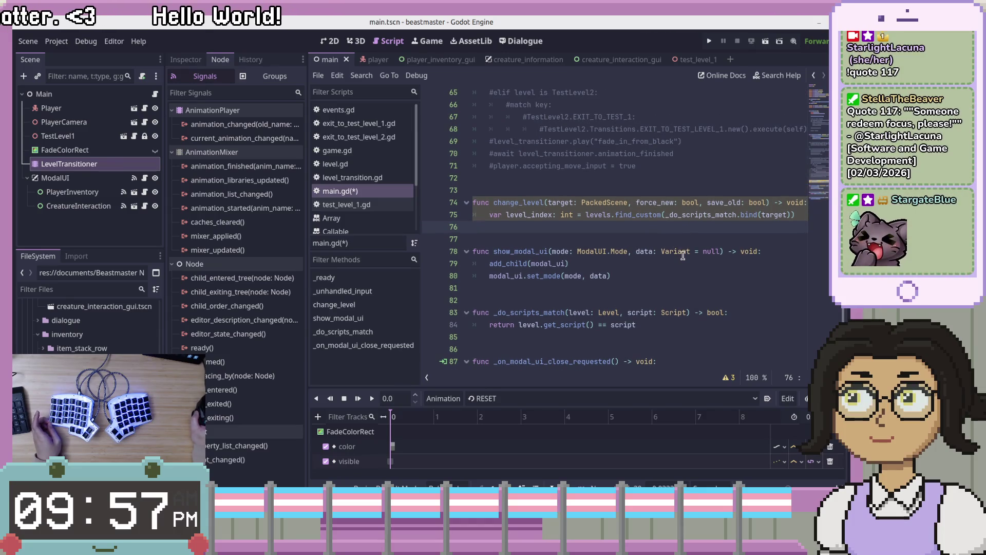
{"action": "left_click", "coordinate": [755, 170]}
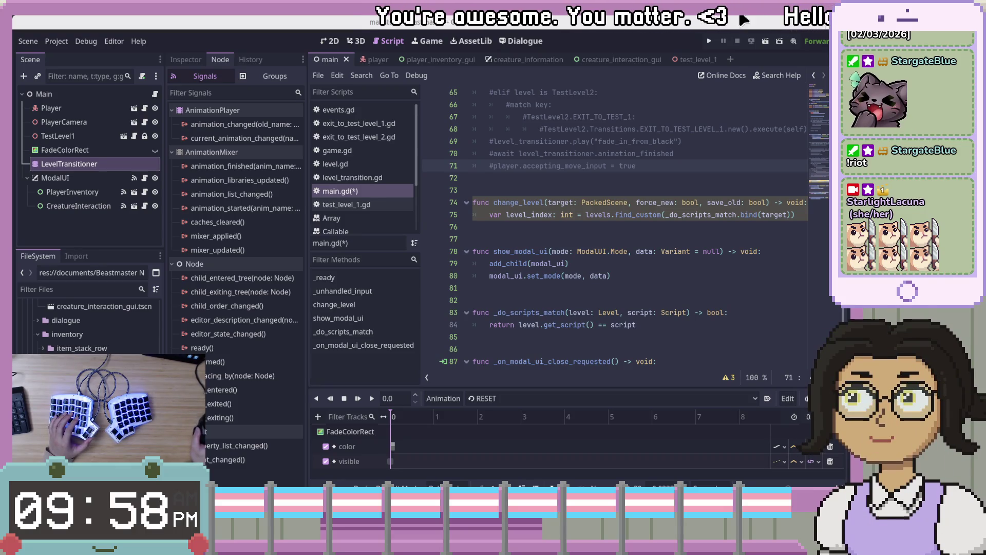
{"action": "left_click", "coordinate": [746, 215]}
{"action": "mouse_move", "coordinate": [746, 216]}
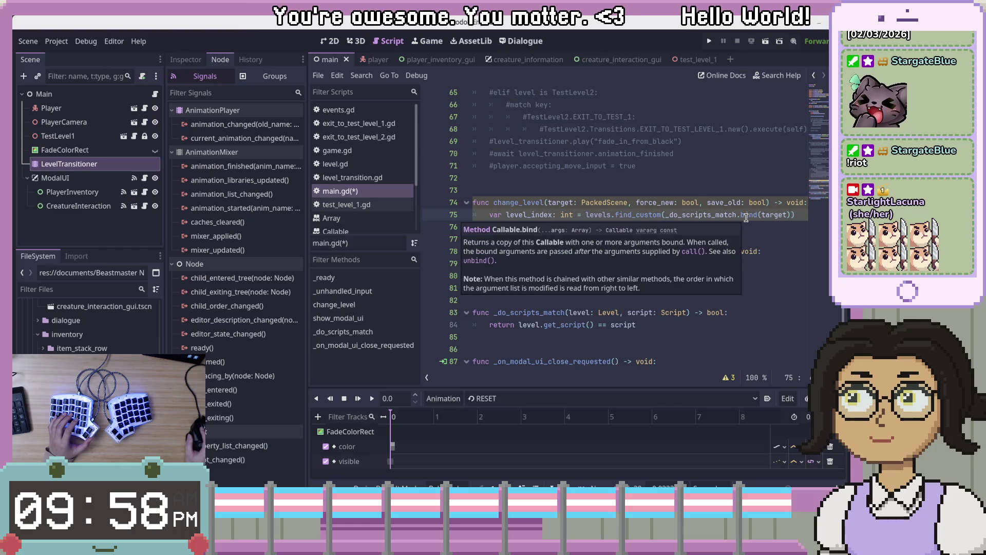
{"action": "left_click", "coordinate": [780, 251]}
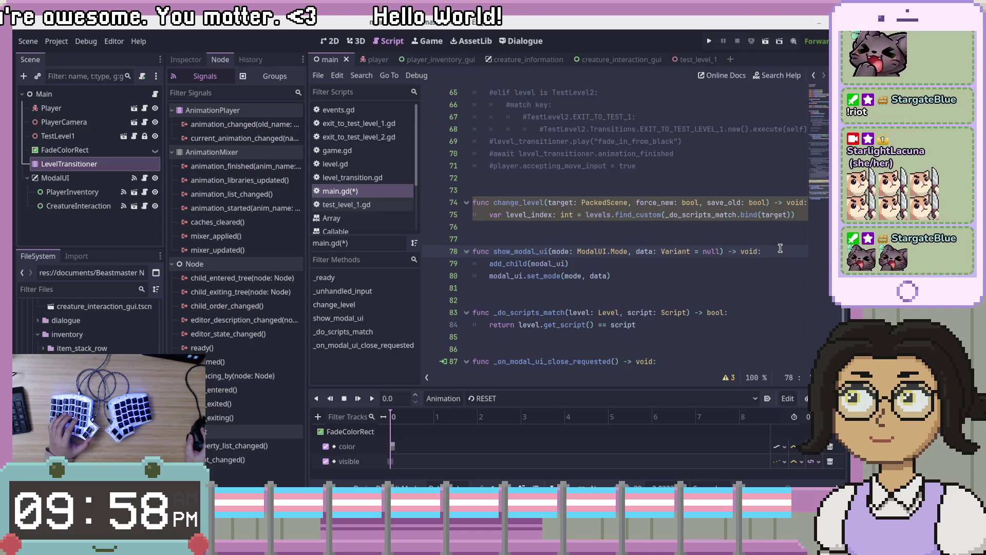
{"action": "left_click", "coordinate": [696, 213]}
{"action": "mouse_move", "coordinate": [696, 211]}
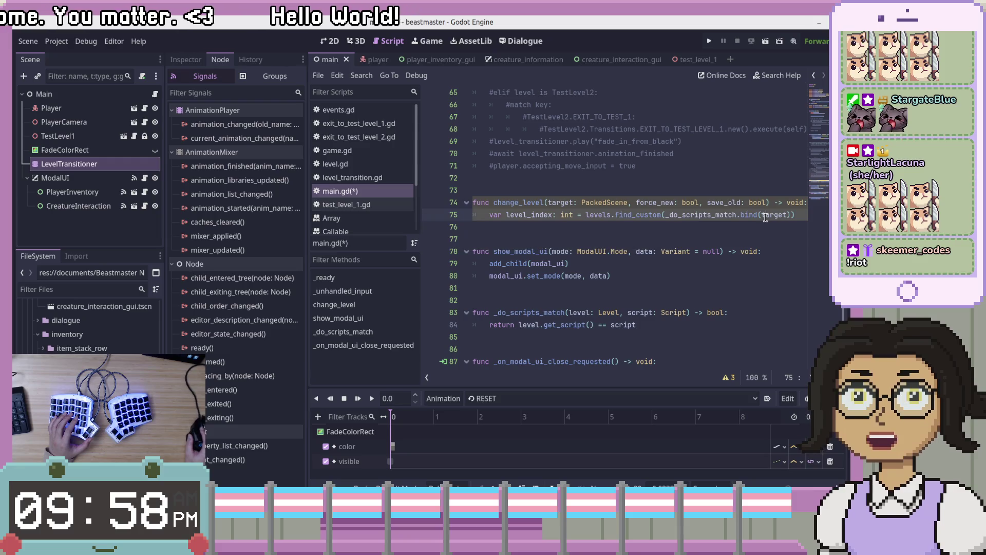
{"action": "left_click", "coordinate": [616, 215]}
{"action": "left_click", "coordinate": [606, 232]}
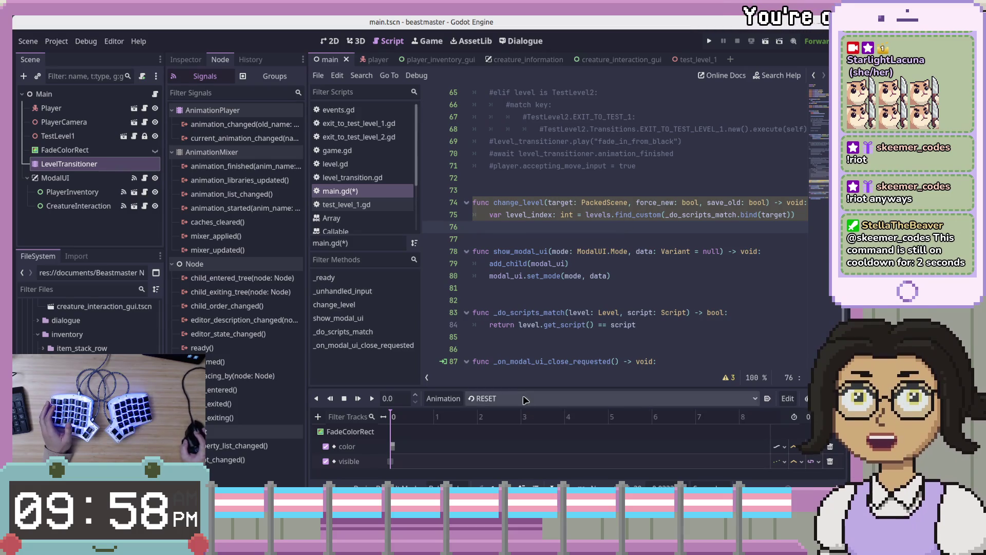
Inspect the PackedScene parameter type in the change_level signature.
{"action": "left_click", "coordinate": [639, 202]}
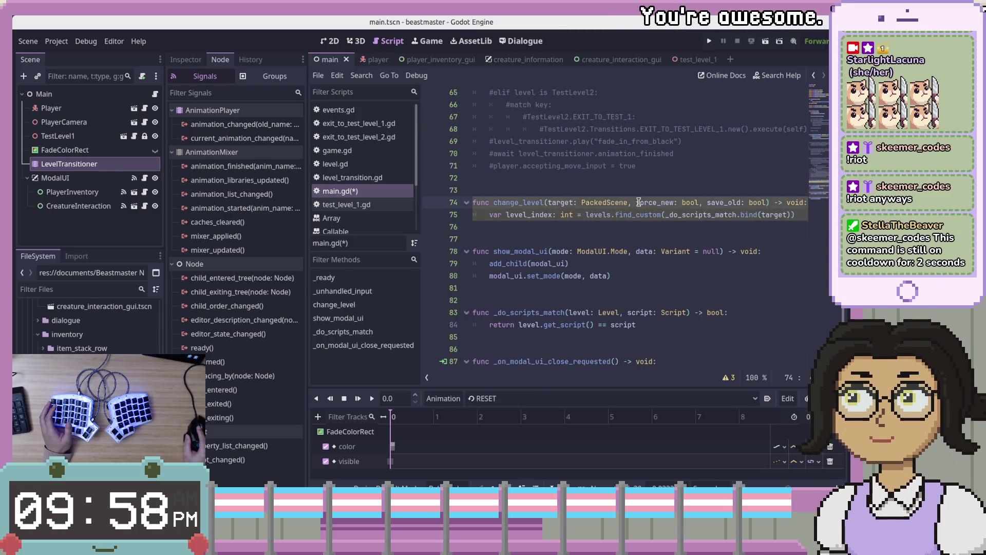
{"action": "left_click", "coordinate": [589, 202]}
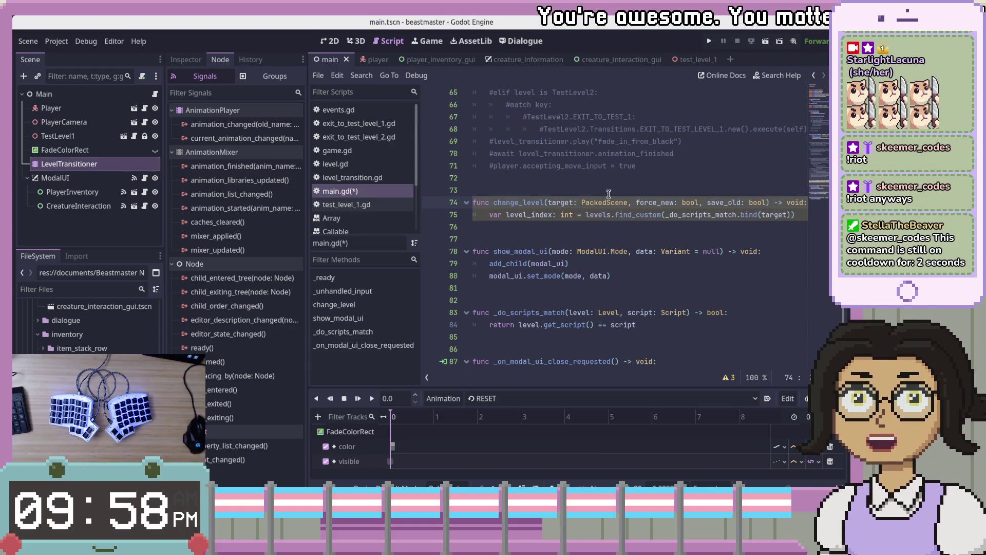
{"action": "double_click", "coordinate": [604, 203]}
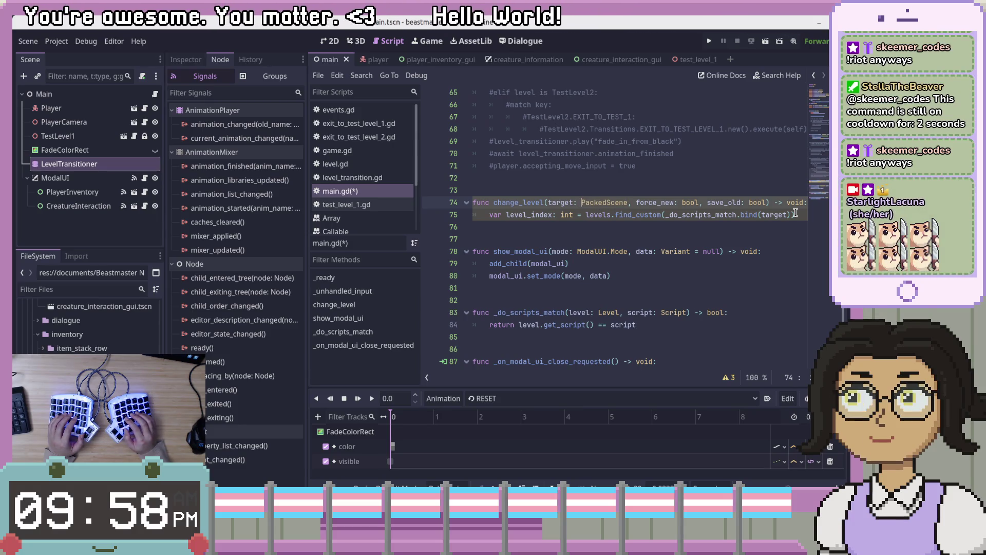
{"action": "key", "text": "Left"}
{"action": "key", "text": "Right"}
{"action": "key", "text": "Left"}
{"action": "key", "text": "shift+Right"}
{"action": "key", "text": "shift+Right"}
{"action": "key", "text": "shift+Right"}
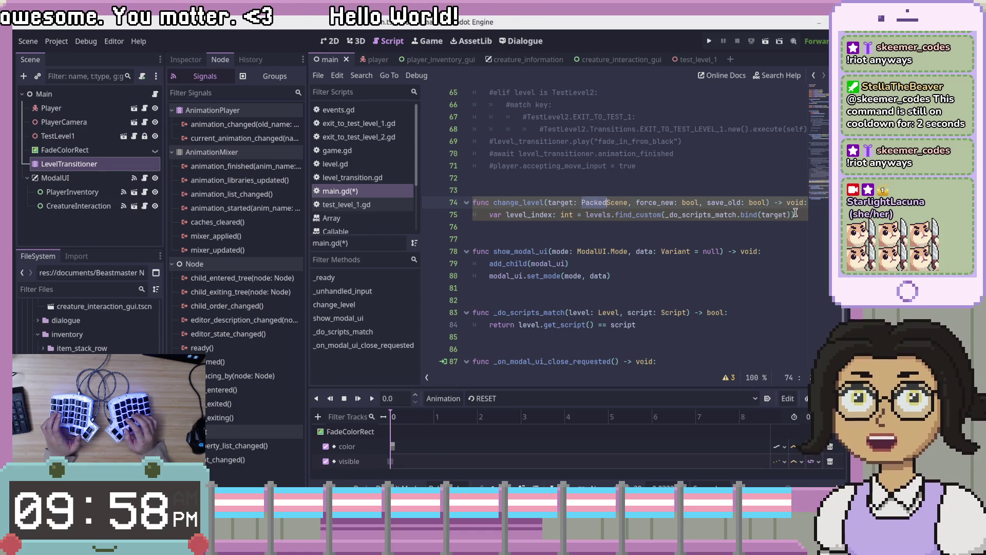
{"action": "key", "text": "shift+Right"}
{"action": "key", "text": "shift+Right"}
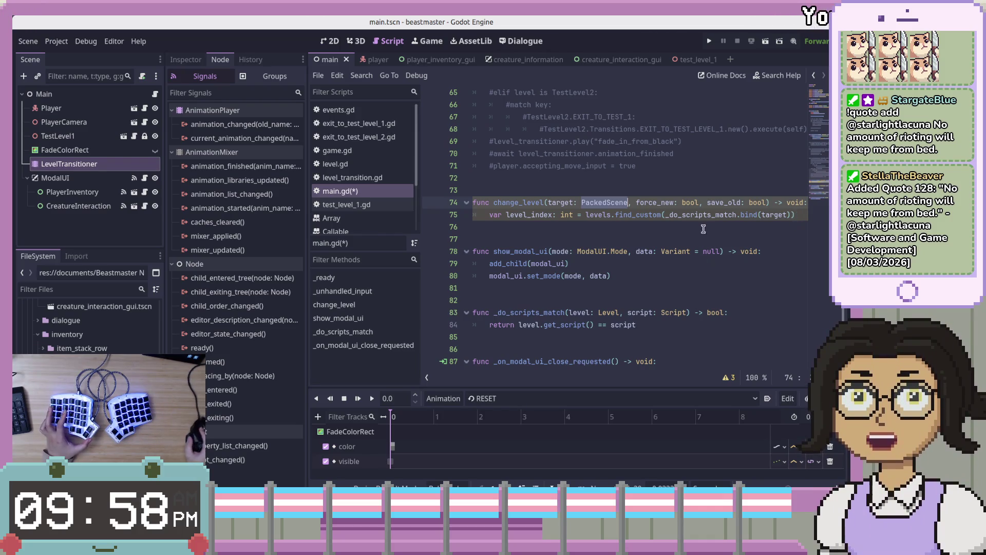
{"action": "left_click", "coordinate": [770, 246]}
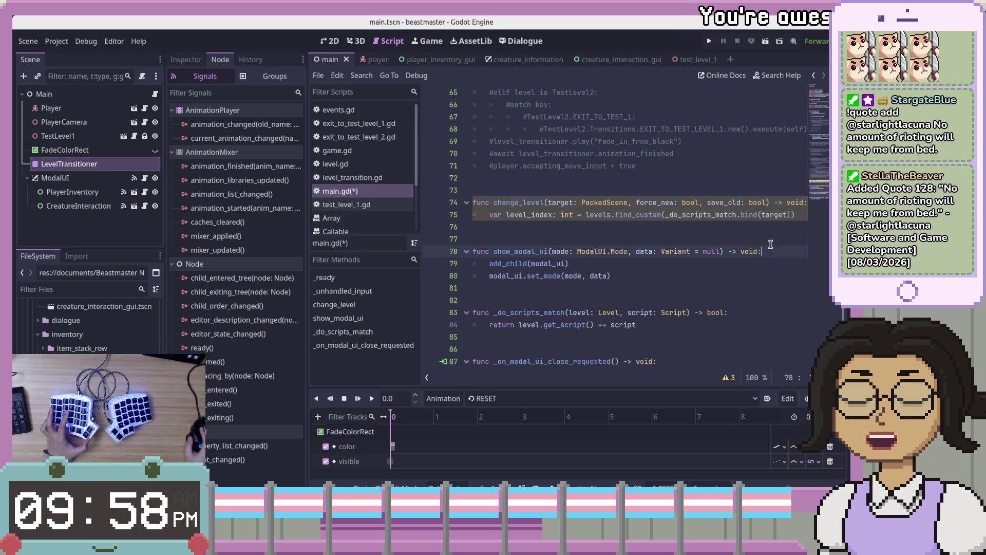
{"action": "mouse_move", "coordinate": [785, 216]}
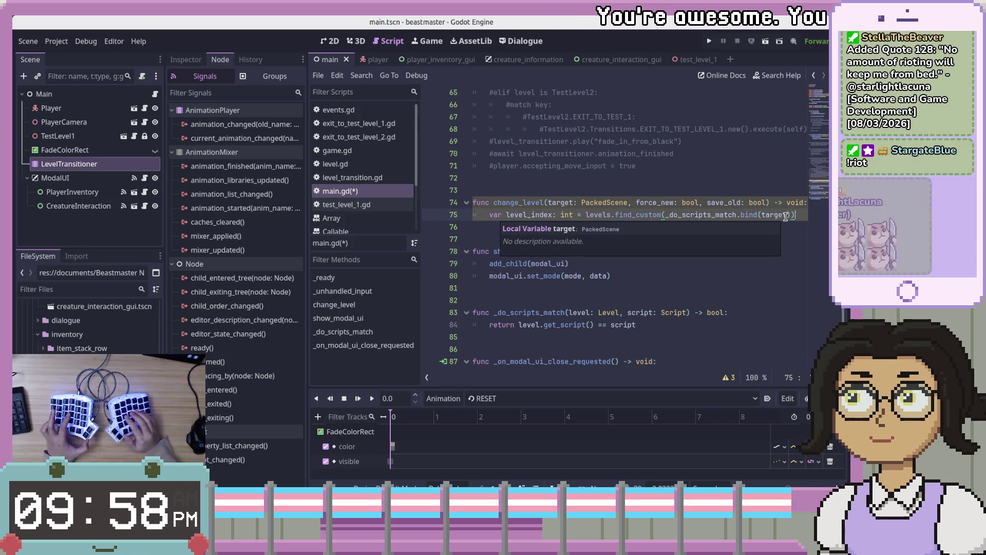
{"action": "key", "text": "Up"}
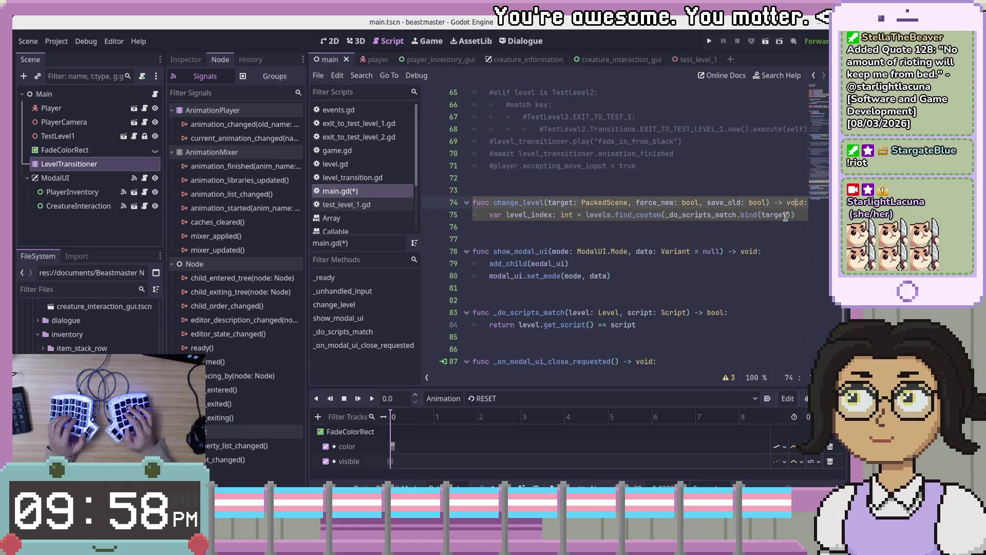
{"action": "key", "text": "Down"}
{"action": "key", "text": "Down"}
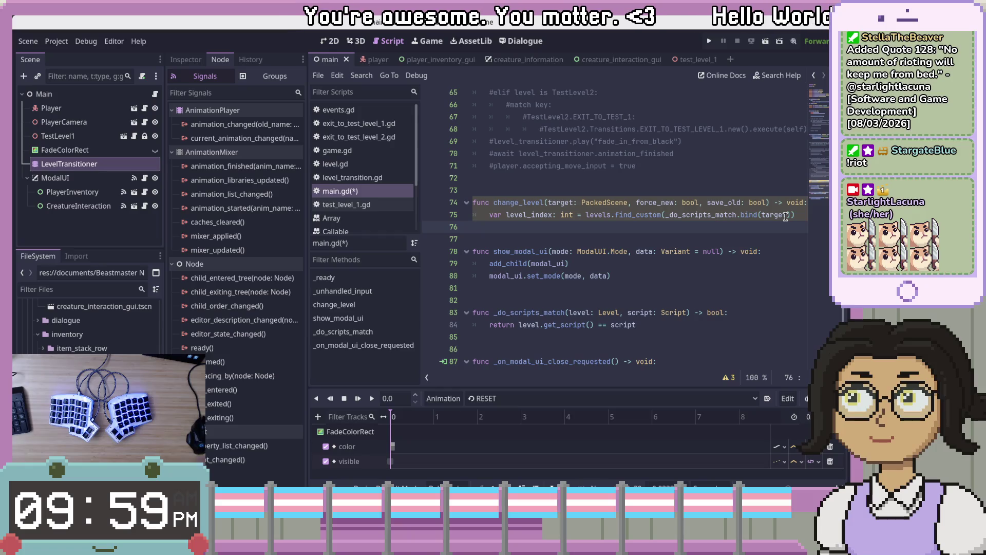
Start a new 'var' line at the top of change_level, above the level_index lookup.
{"action": "left_click", "coordinate": [749, 195]}
{"action": "left_click", "coordinate": [751, 201]}
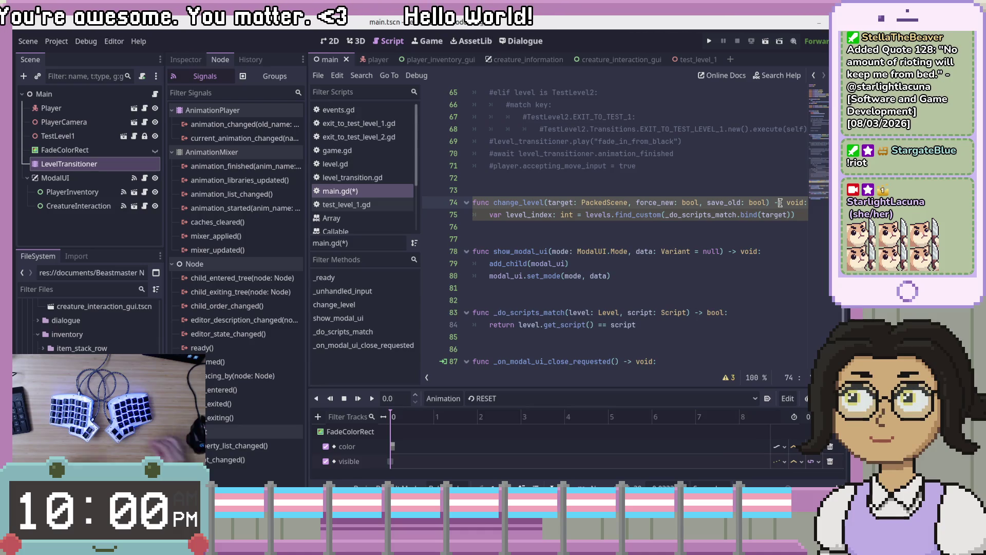
{"action": "key", "text": "Return"}
{"action": "type", "text": "var"}
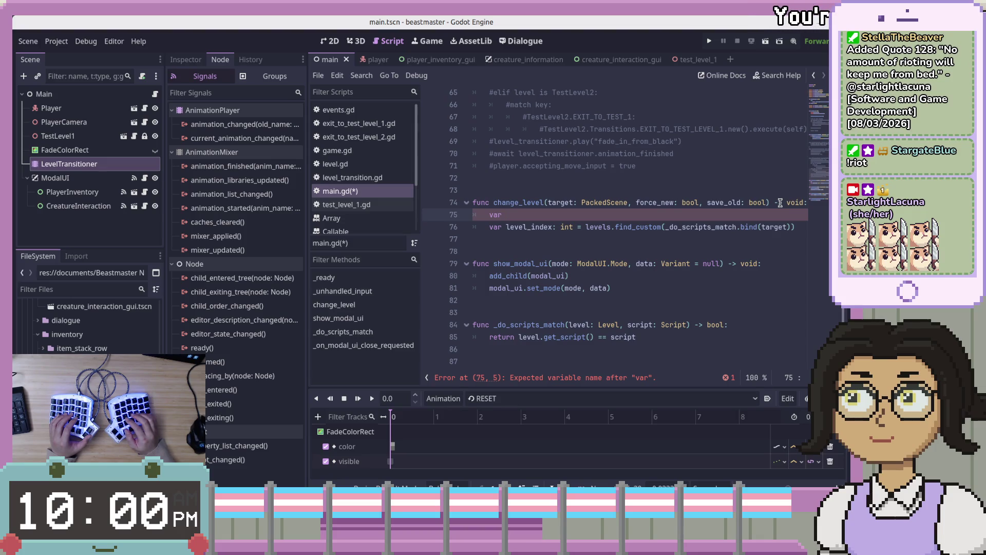
{"action": "left_click", "coordinate": [475, 314]}
{"action": "right_click", "coordinate": [113, 363]}
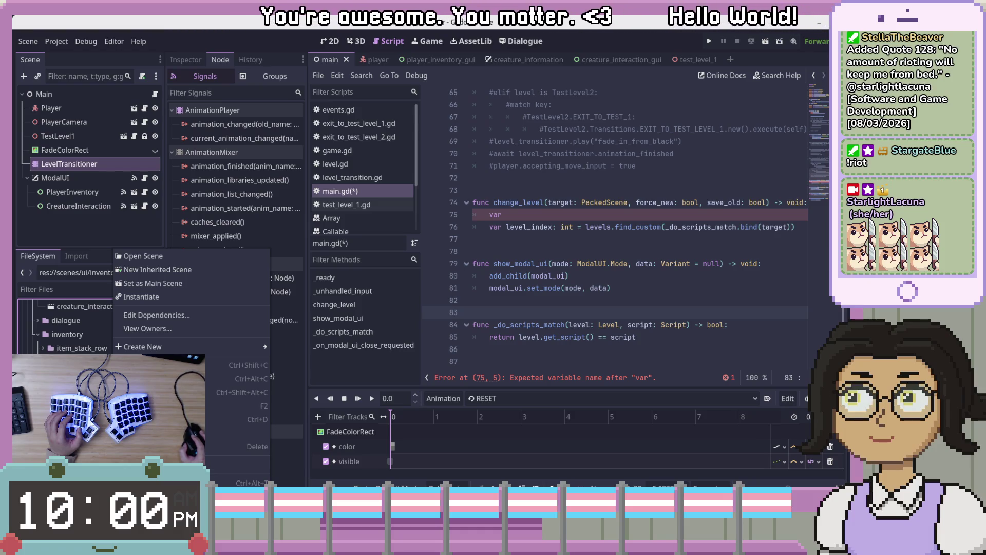
Reveal the inventory scene's folder in the system file manager from the FileSystem dock.
{"action": "key", "text": "Escape"}
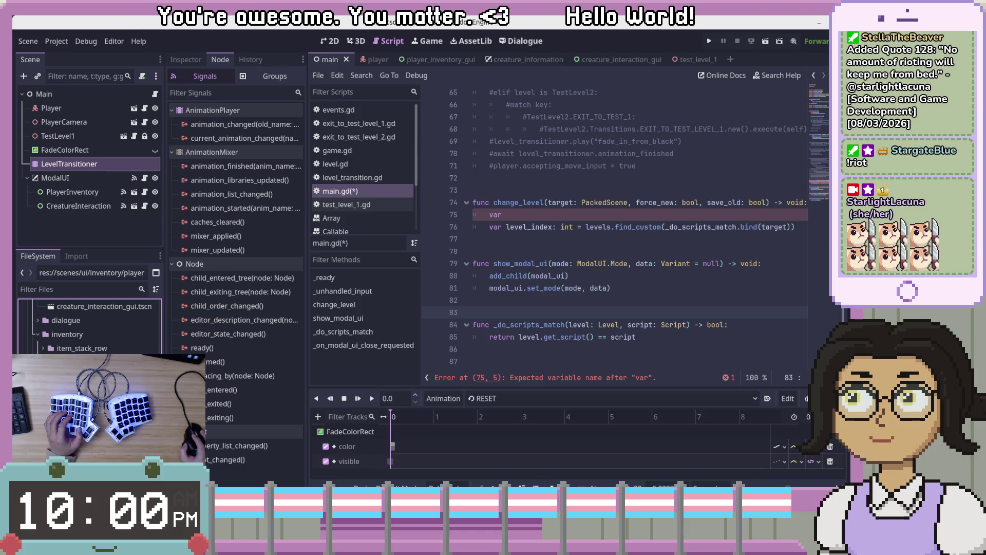
{"action": "right_click", "coordinate": [95, 306]}
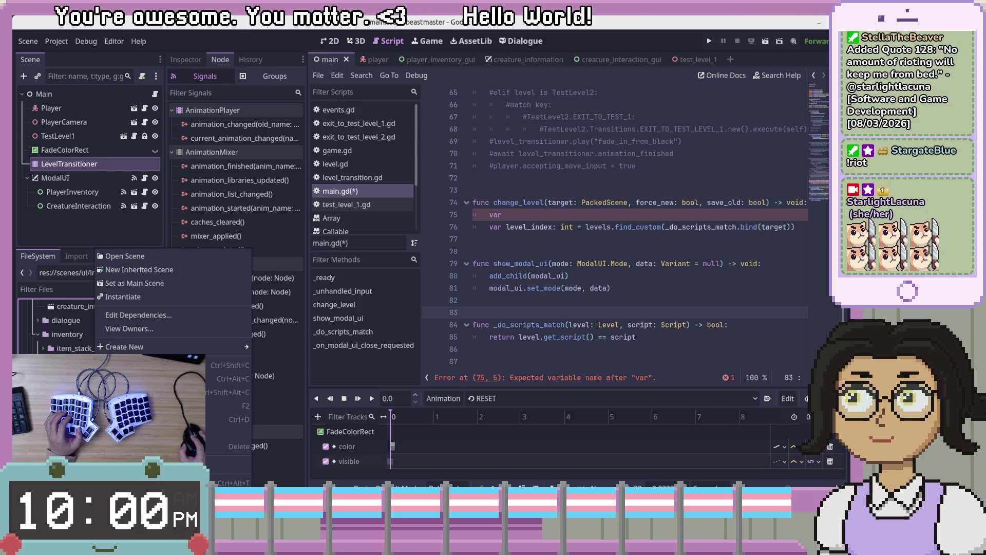
{"action": "left_click", "coordinate": [154, 468]}
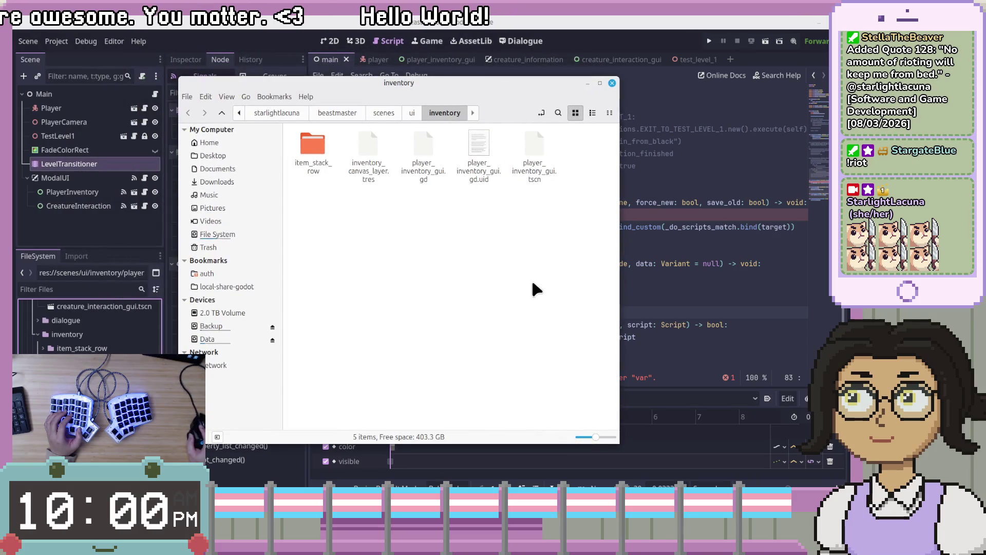
Open player_inventory_gui.tscn in Visual Studio Code via Open With Other Application.
{"action": "right_click", "coordinate": [533, 159]}
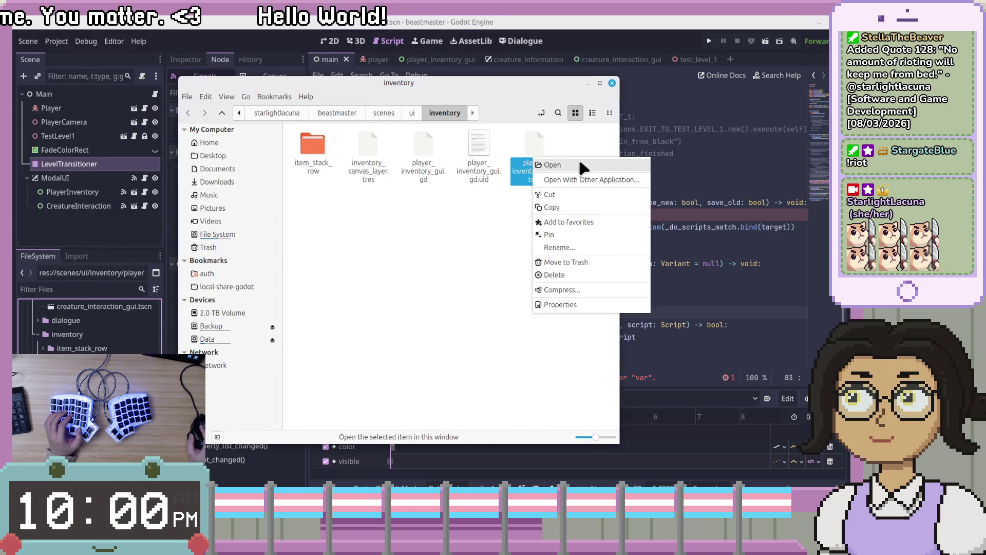
{"action": "left_click", "coordinate": [584, 179]}
{"action": "scroll", "coordinate": [205, 267], "scroll_direction": "down", "scroll_amount": 5}
{"action": "scroll", "coordinate": [205, 272], "scroll_direction": "down", "scroll_amount": 10}
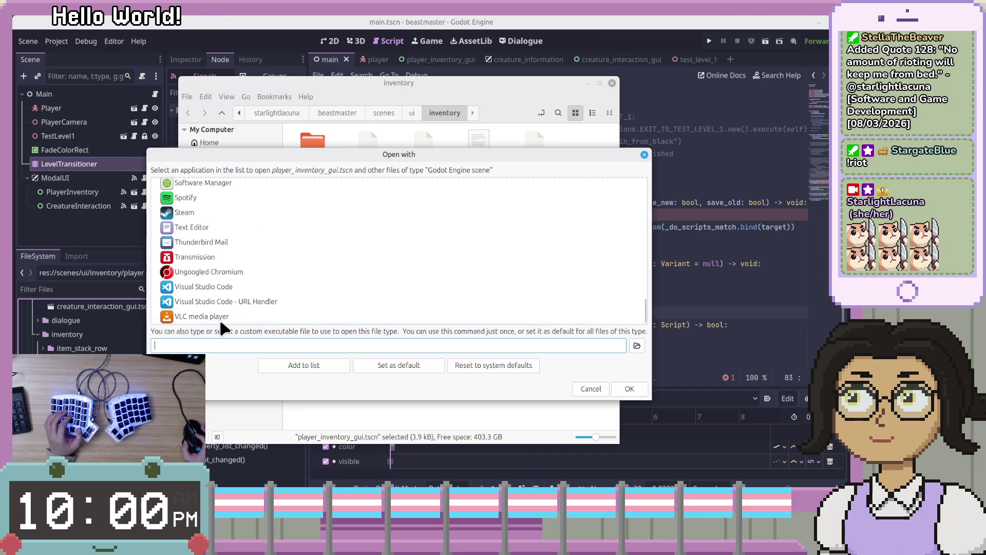
{"action": "left_click", "coordinate": [239, 291]}
{"action": "left_click", "coordinate": [624, 389]}
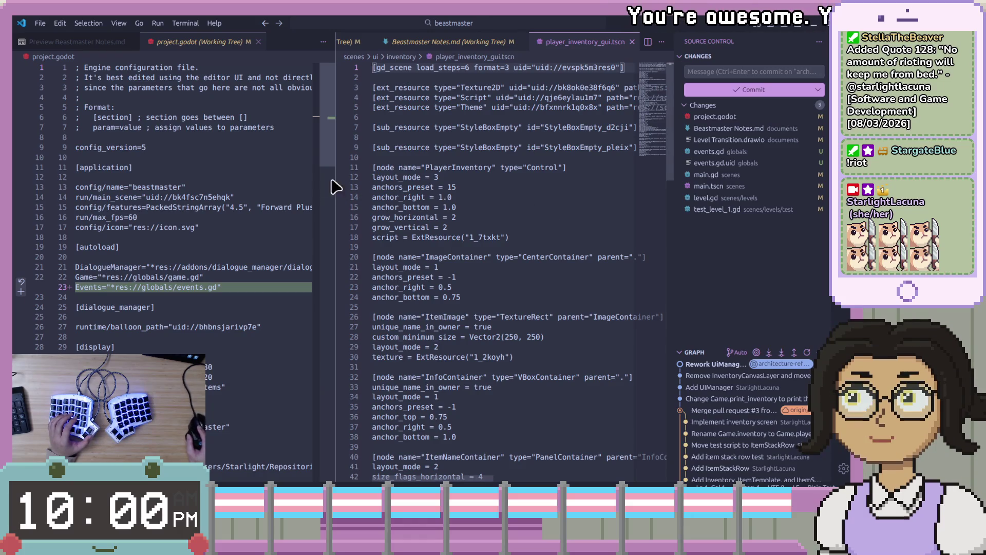
Close the Beastmaster Notes, main.gd and project.godot tabs in Visual Studio Code.
{"action": "left_click", "coordinate": [520, 42]}
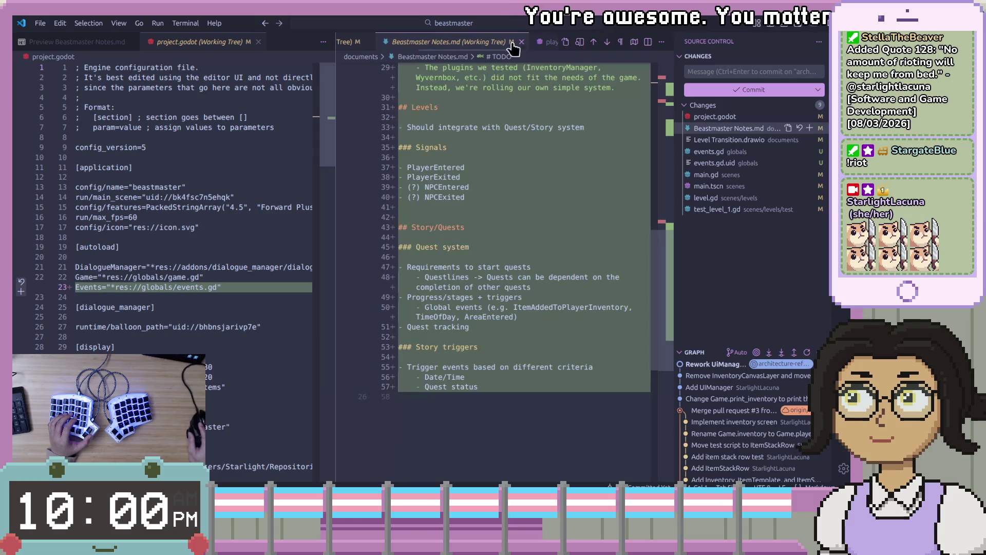
{"action": "key", "text": "ctrl+Tab"}
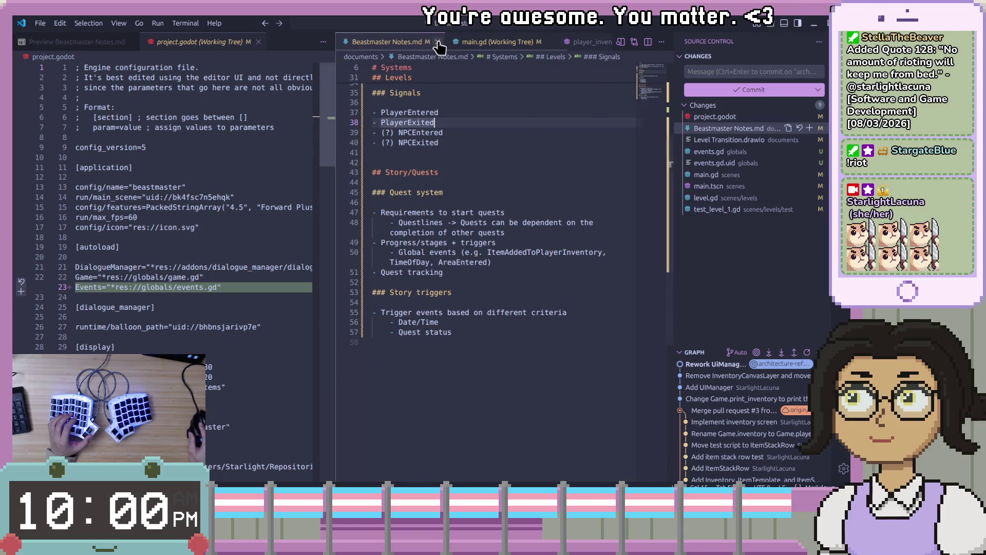
{"action": "key", "text": "ctrl+w"}
{"action": "left_click", "coordinate": [438, 42]}
{"action": "left_click", "coordinate": [258, 41]}
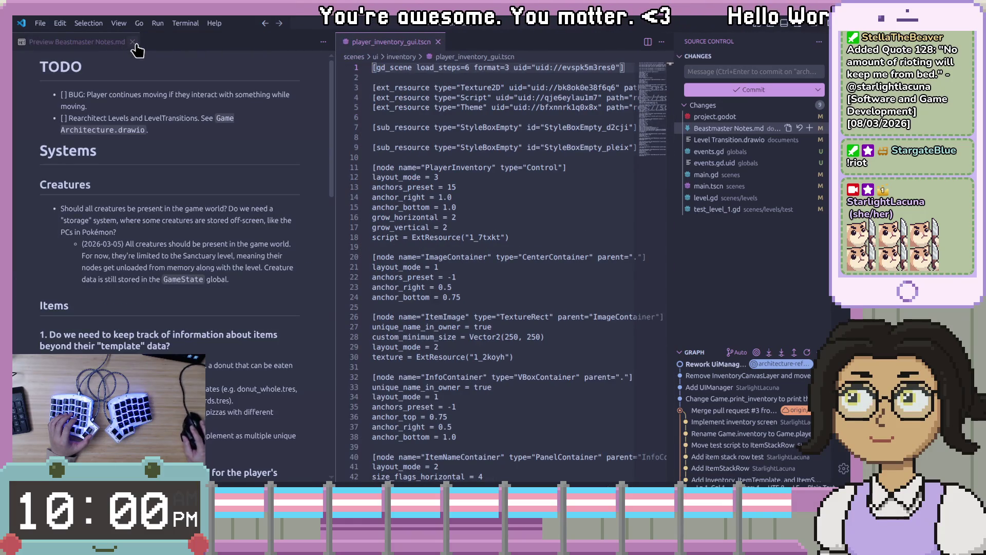
{"action": "left_click", "coordinate": [132, 42]}
Inspect the .tscn header and layout lines, then return to main.gd's unfinished var line in Godot.
{"action": "double_click", "coordinate": [122, 197]}
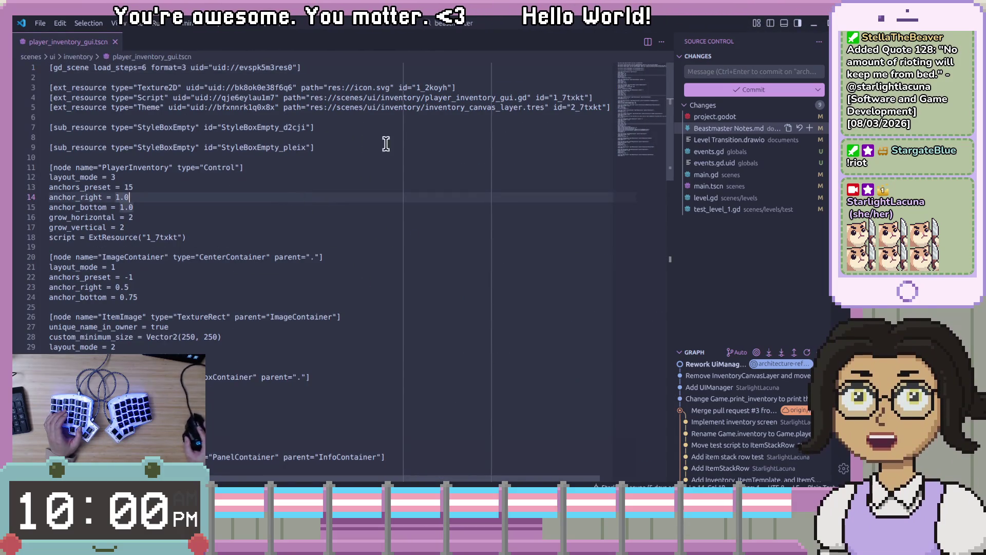
{"action": "left_click", "coordinate": [512, 148]}
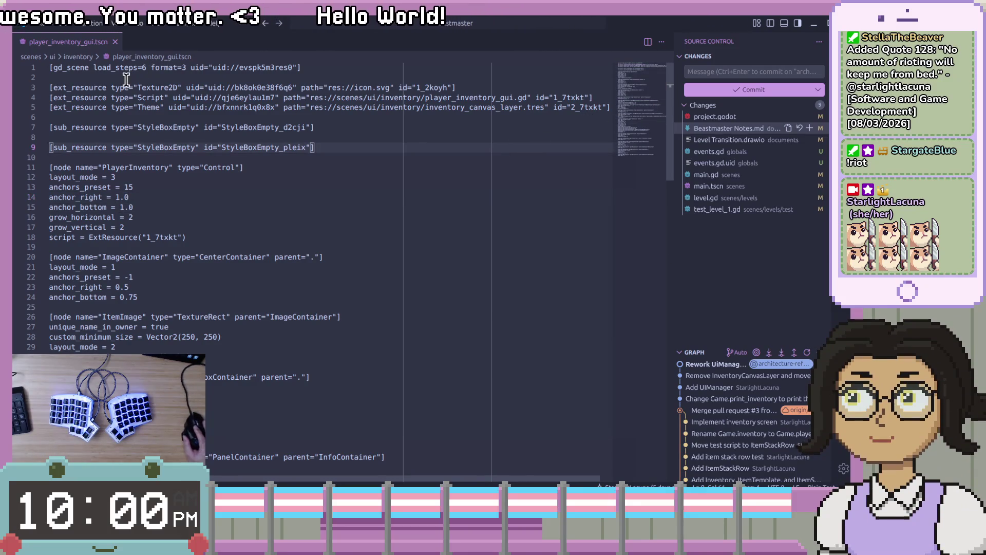
{"action": "left_click", "coordinate": [313, 67]}
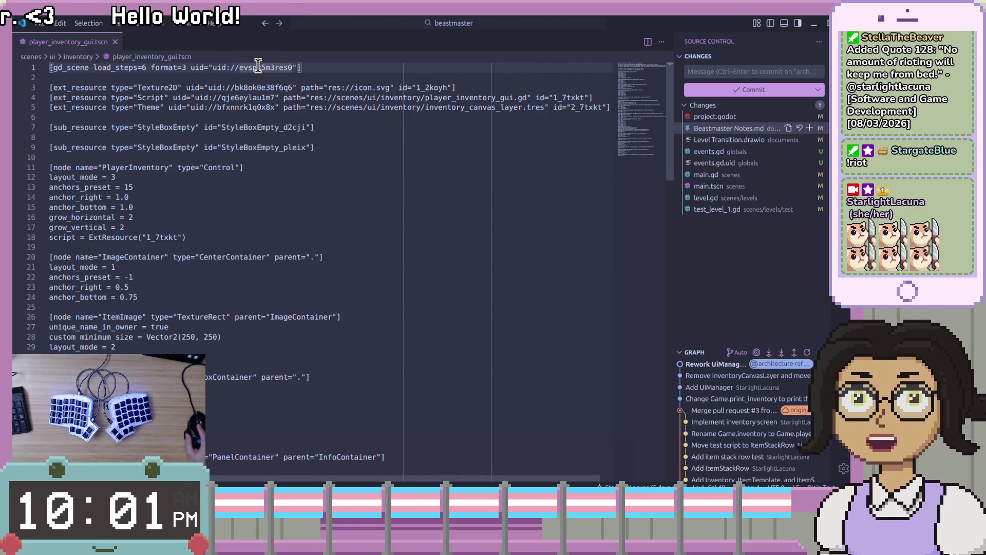
{"action": "left_click", "coordinate": [312, 175]}
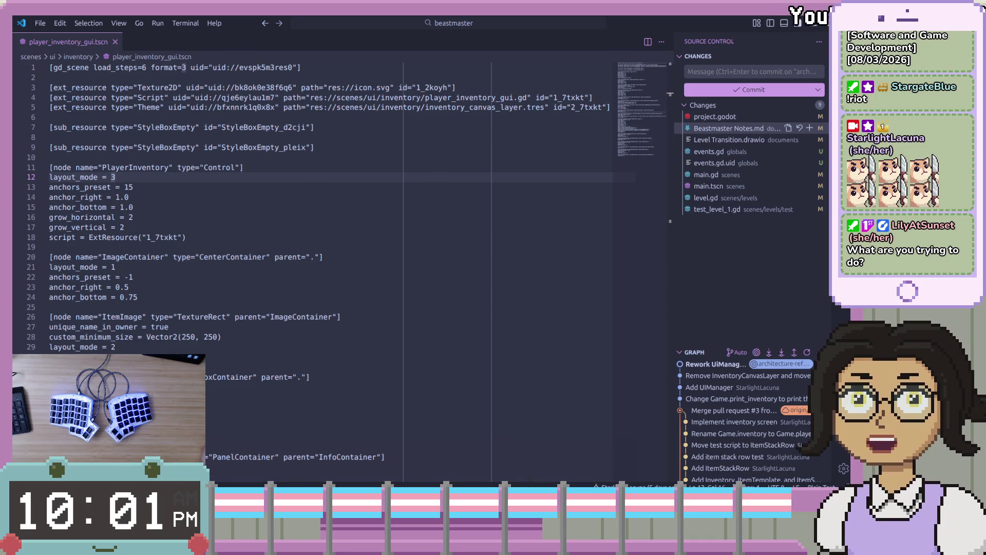
{"action": "key", "text": "alt+Tab"}
{"action": "left_click", "coordinate": [559, 212]}
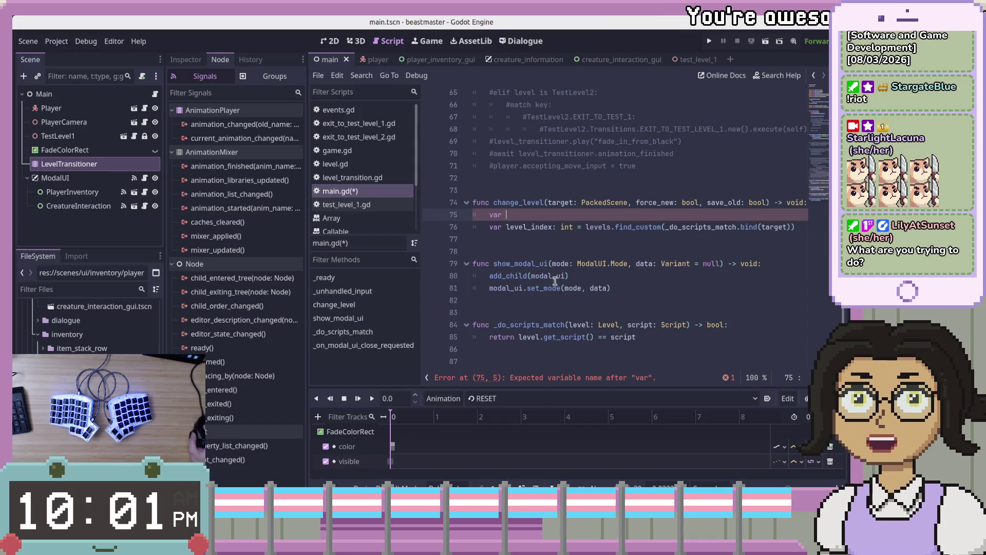
{"action": "scroll", "coordinate": [549, 284], "scroll_direction": "up", "scroll_amount": 1}
{"action": "left_click", "coordinate": [497, 240]}
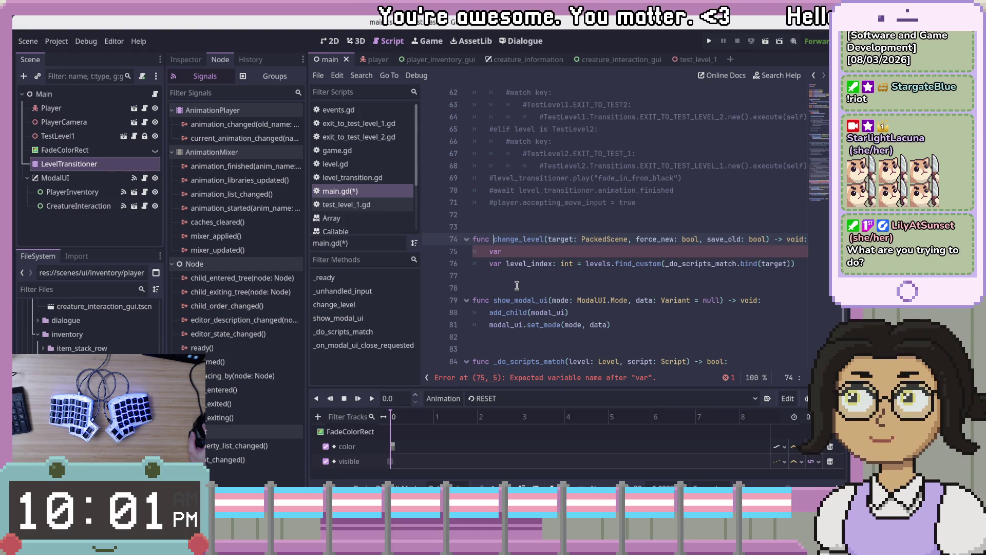
{"action": "left_click_drag", "start_coordinate": [549, 240], "coordinate": [626, 239]}
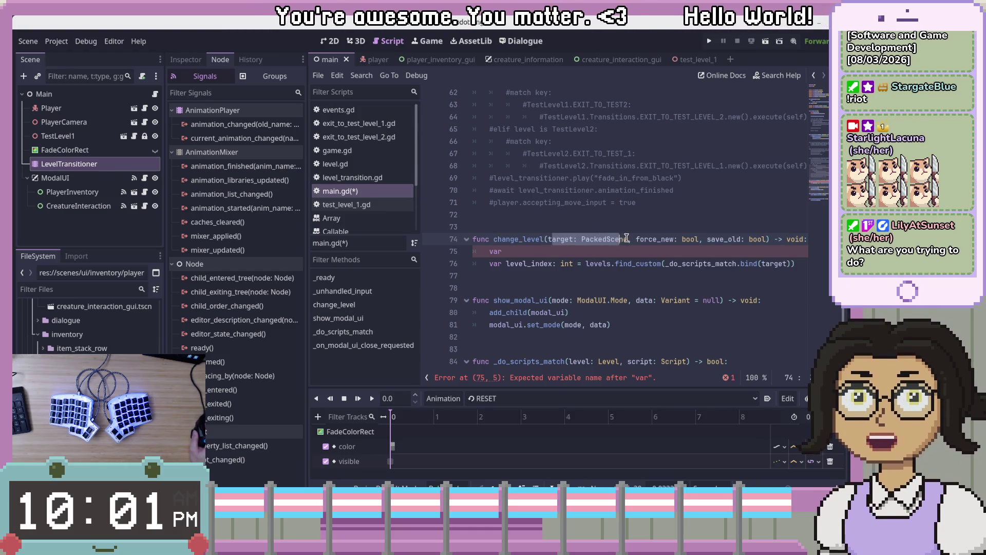
{"action": "left_click", "coordinate": [593, 328]}
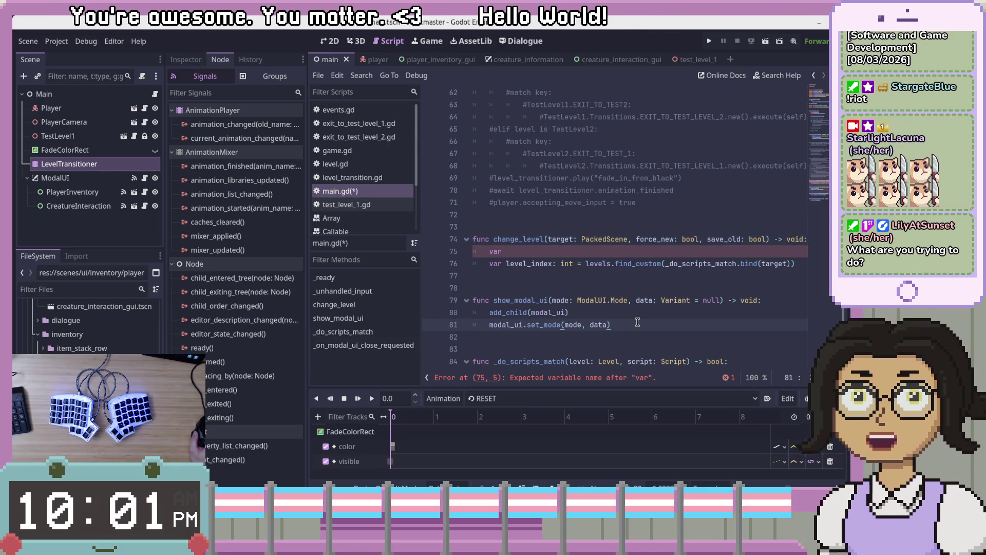
{"action": "scroll", "coordinate": [637, 322], "scroll_direction": "down", "scroll_amount": 2}
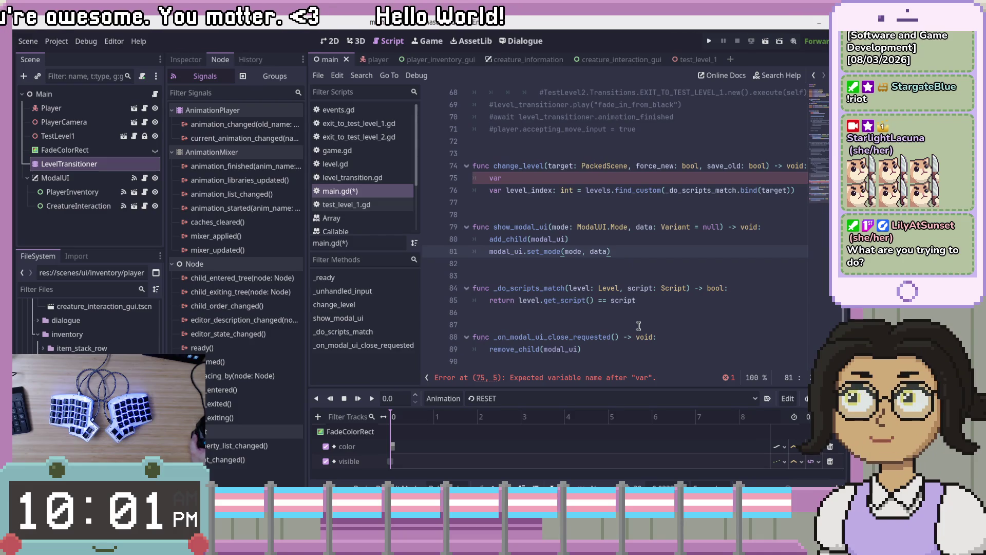